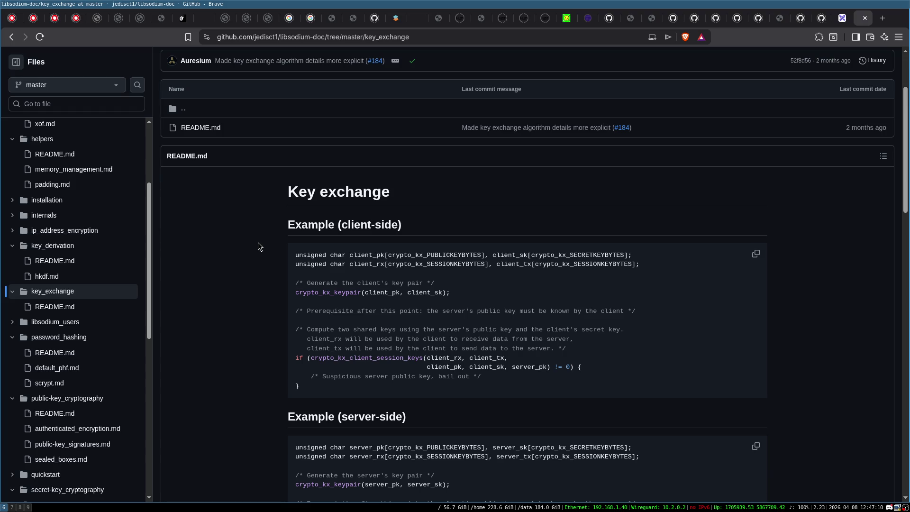
- Search DuckDuckGo for d-wave in a new tab and open the D-Wave Systems Wikipedia article
{"action": "key", "text": "ctrl+t"}
{"action": "type", "text": "d-wave"}
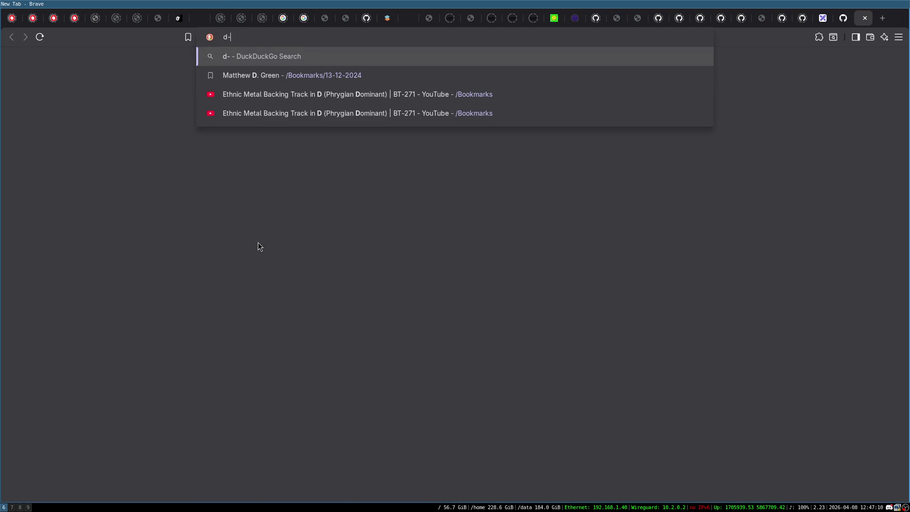
{"action": "key", "text": "Return"}
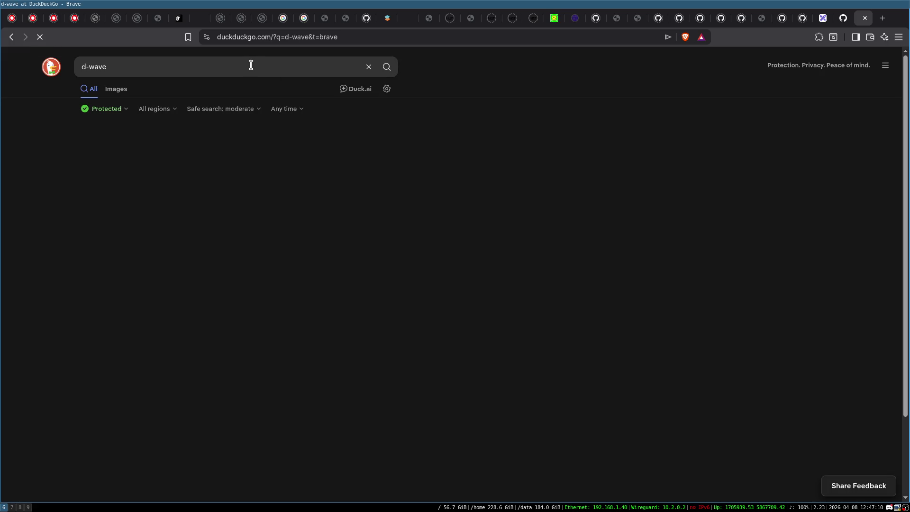
{"action": "scroll", "coordinate": [284, 323], "scroll_direction": "down", "scroll_amount": 5}
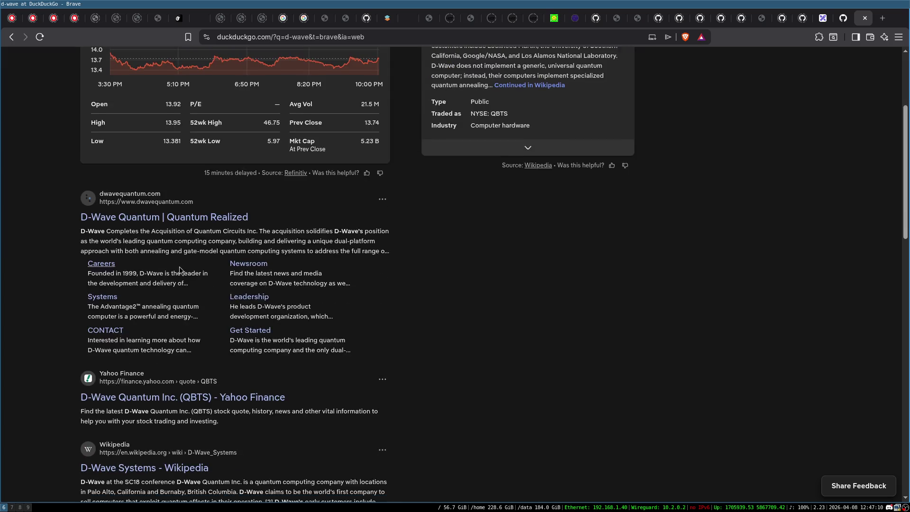
{"action": "left_click", "coordinate": [182, 409]}
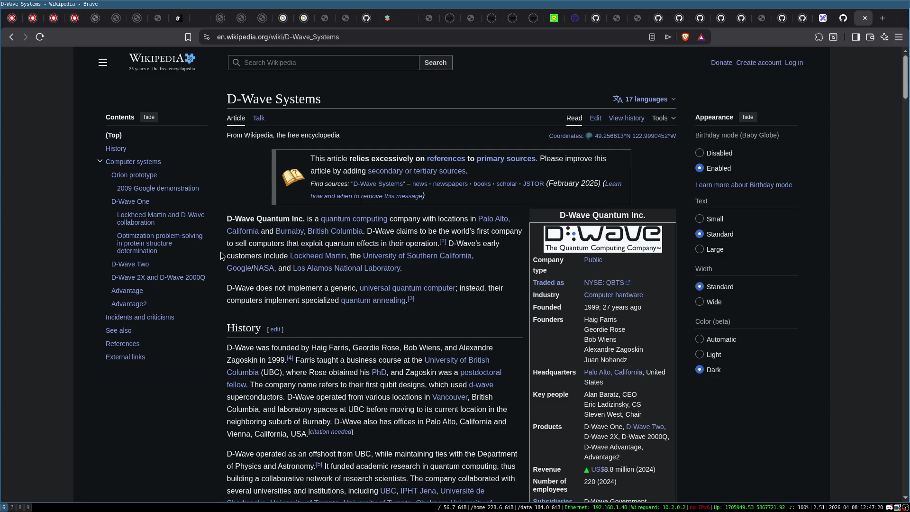
- Read the D-Wave Systems article and find 'eric' to locate a key person in the infobox
{"action": "scroll", "coordinate": [222, 256], "scroll_direction": "down", "scroll_amount": 3}
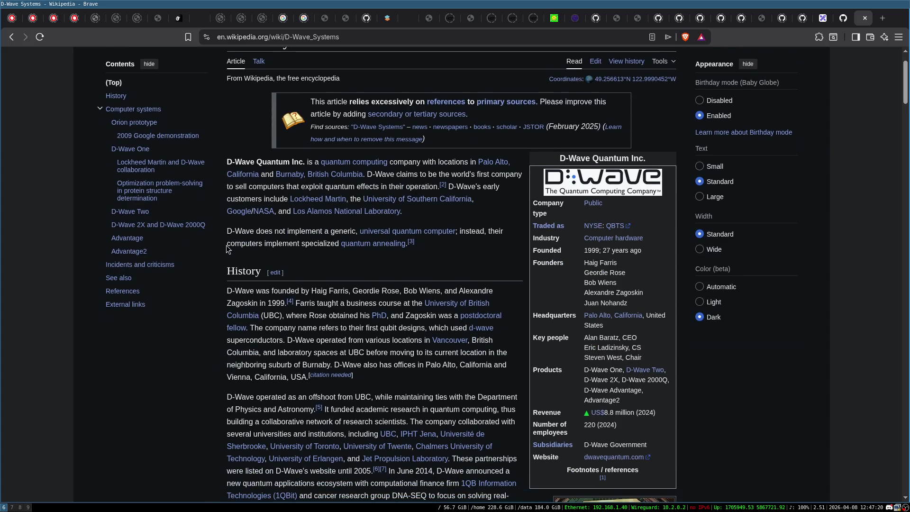
{"action": "scroll", "coordinate": [228, 249], "scroll_direction": "down", "scroll_amount": 4}
{"action": "scroll", "coordinate": [244, 250], "scroll_direction": "up", "scroll_amount": 3}
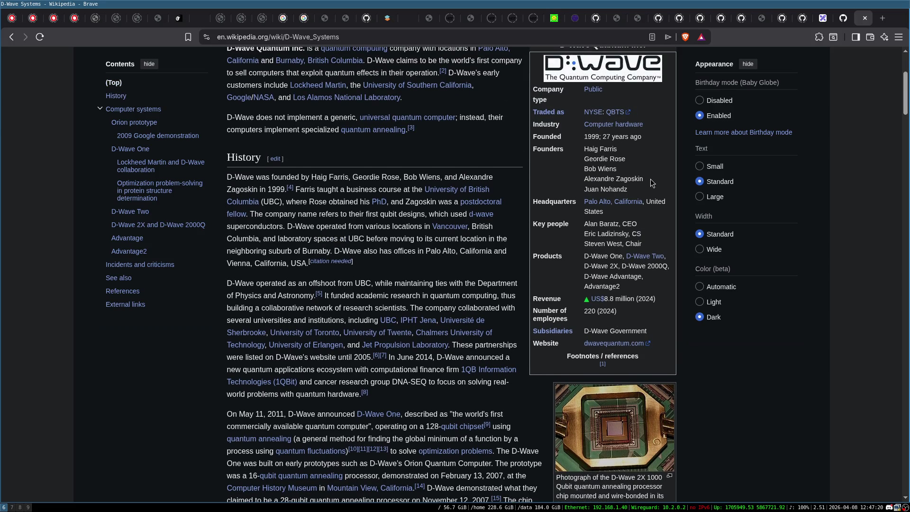
{"action": "scroll", "coordinate": [513, 294], "scroll_direction": "down", "scroll_amount": 5}
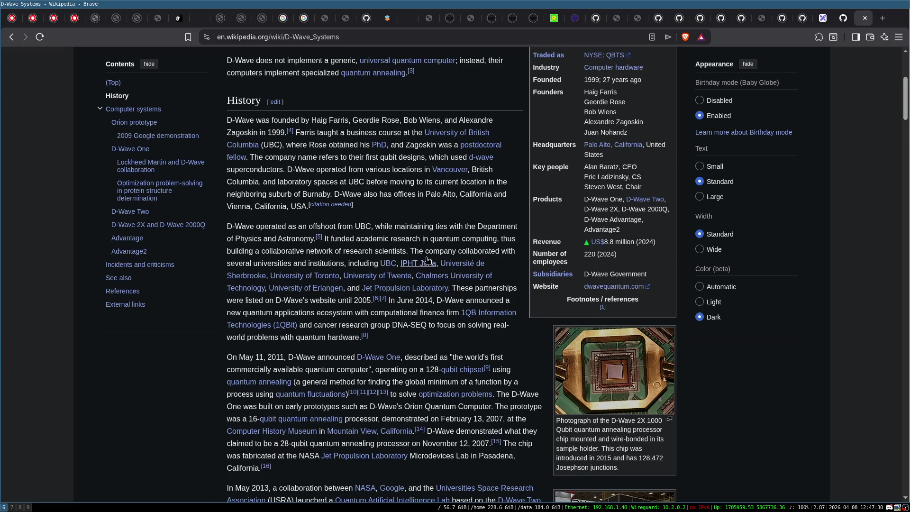
{"action": "scroll", "coordinate": [536, 254], "scroll_direction": "down", "scroll_amount": 10}
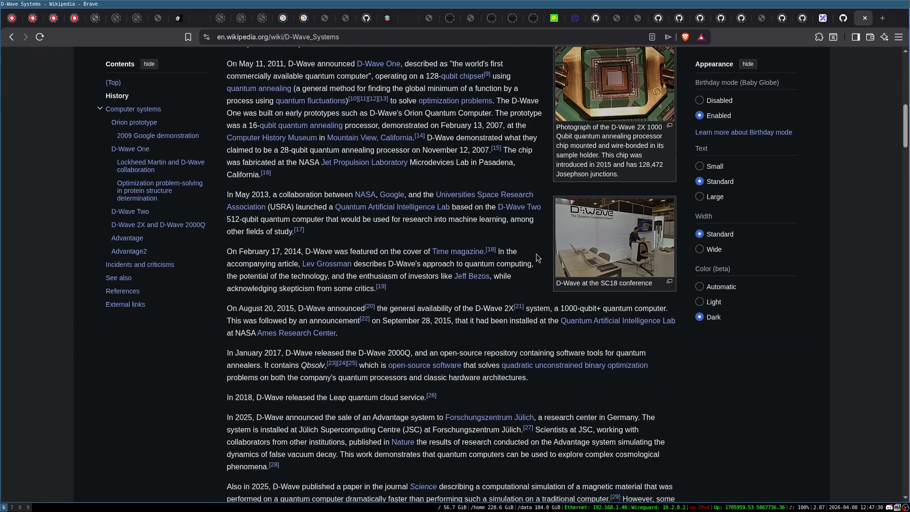
{"action": "scroll", "coordinate": [538, 254], "scroll_direction": "down", "scroll_amount": 20}
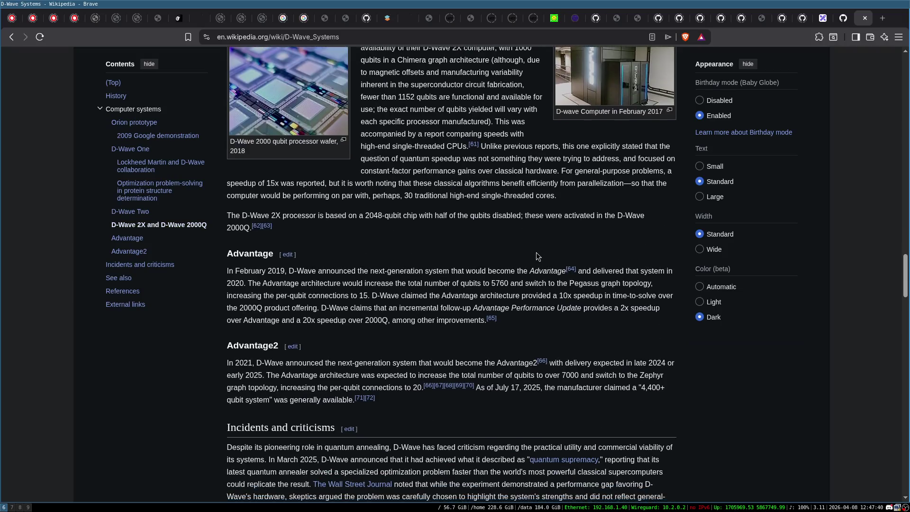
{"action": "scroll", "coordinate": [536, 252], "scroll_direction": "down", "scroll_amount": 2}
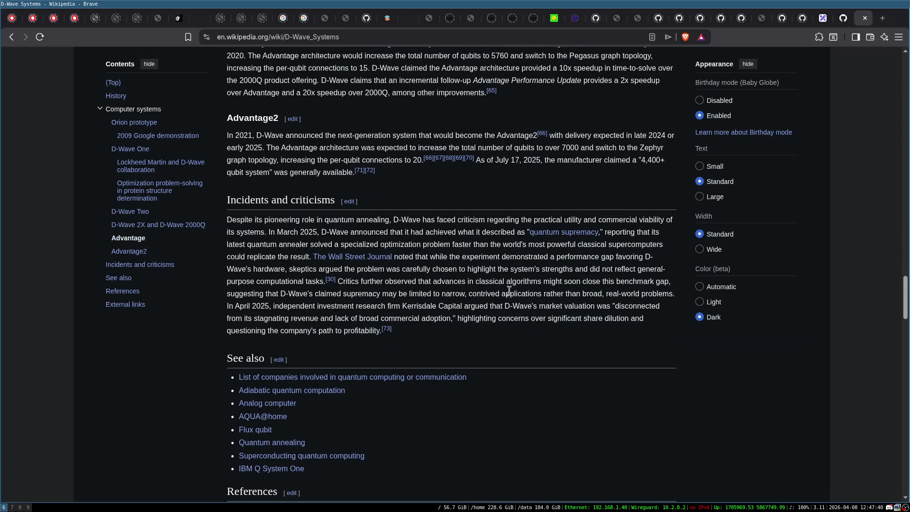
{"action": "key", "text": "ctrl+f"}
{"action": "type", "text": "eric"}
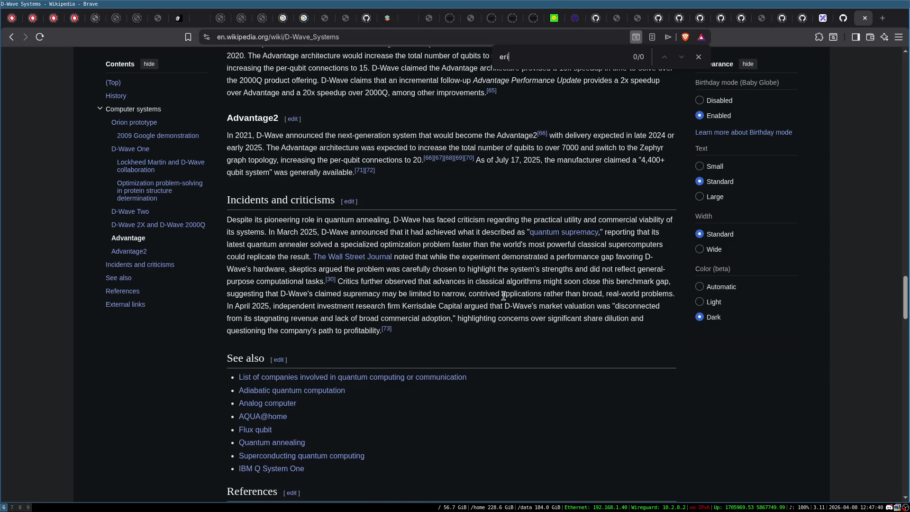
{"action": "key", "text": "Return"}
{"action": "key", "text": "Return"}
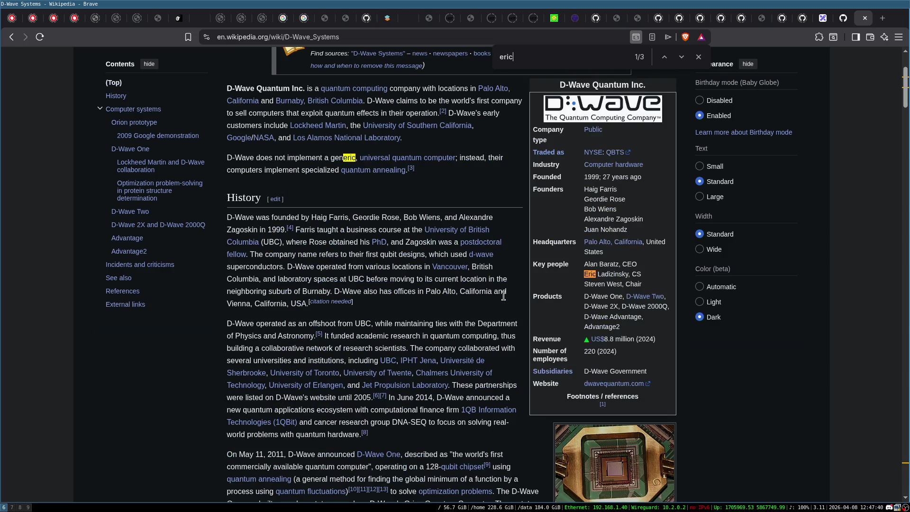
{"action": "key", "text": "Escape"}
{"action": "triple_click", "coordinate": [636, 274]}
{"action": "left_click", "coordinate": [636, 274]}
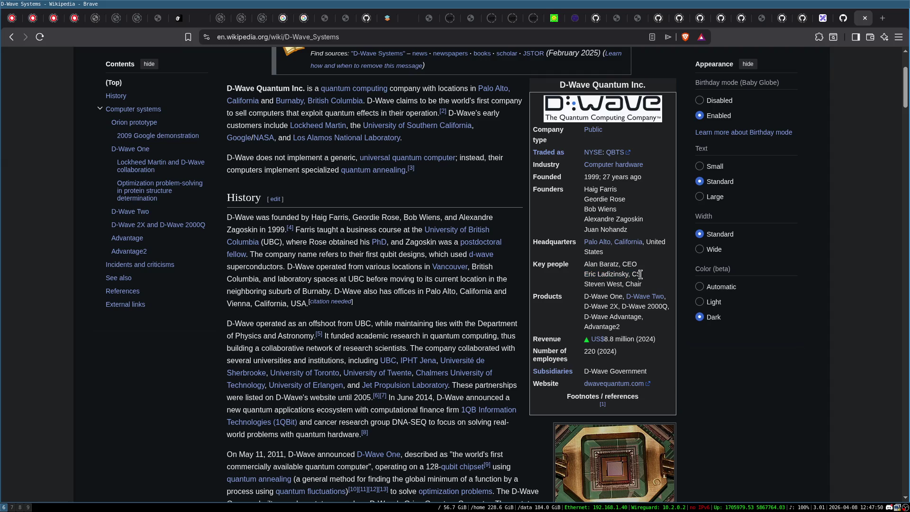
- Scroll through the rest of the D-Wave Systems article
{"action": "scroll", "coordinate": [204, 322], "scroll_direction": "down", "scroll_amount": 3}
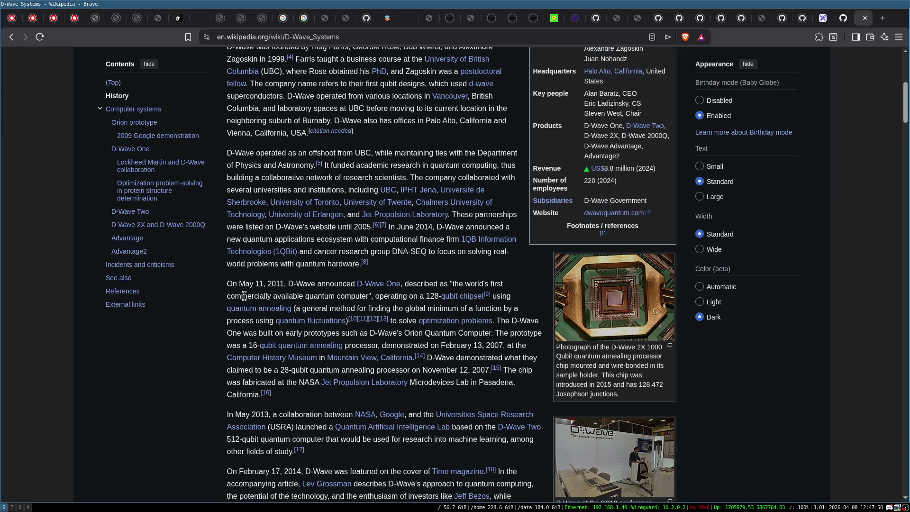
{"action": "scroll", "coordinate": [245, 297], "scroll_direction": "down", "scroll_amount": 1}
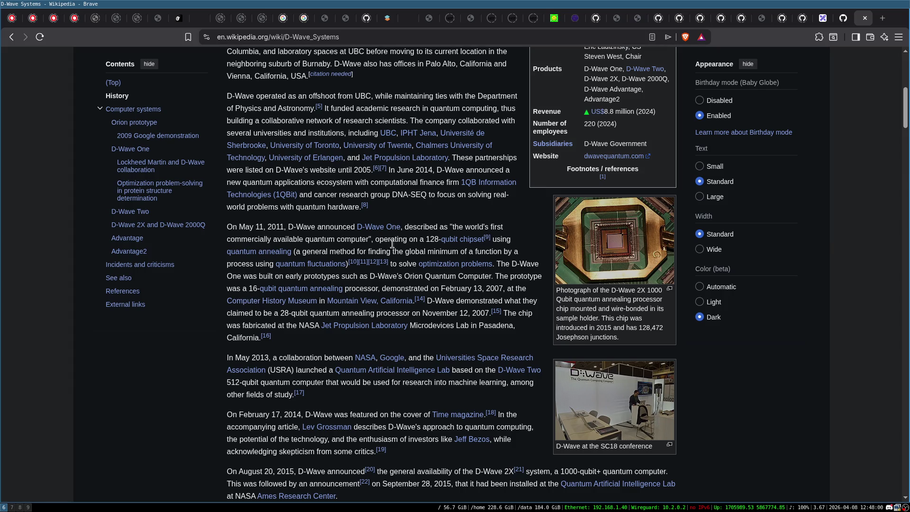
{"action": "scroll", "coordinate": [443, 190], "scroll_direction": "up", "scroll_amount": 3}
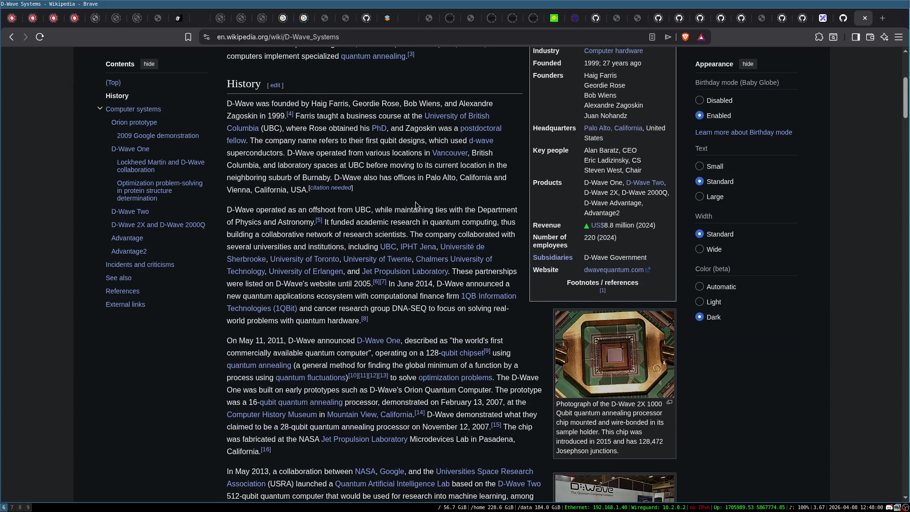
{"action": "scroll", "coordinate": [415, 204], "scroll_direction": "up", "scroll_amount": 3}
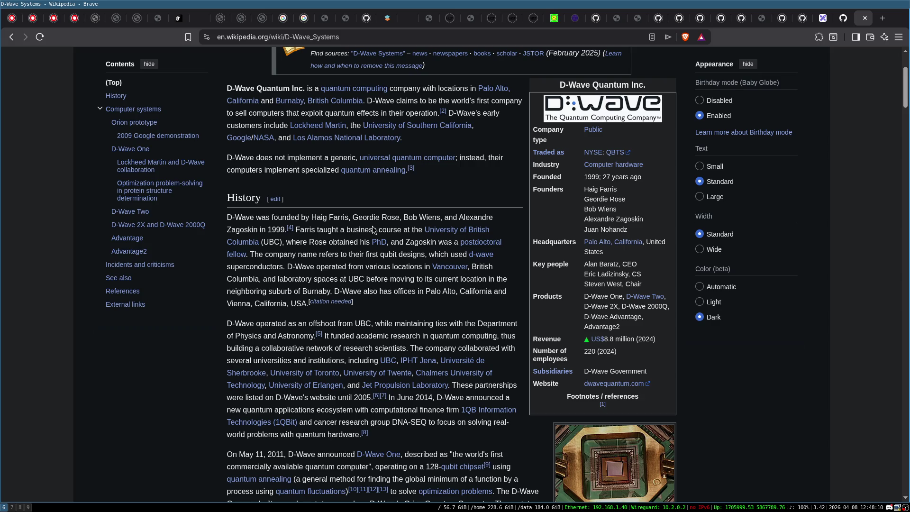
{"action": "scroll", "coordinate": [372, 226], "scroll_direction": "down", "scroll_amount": 3}
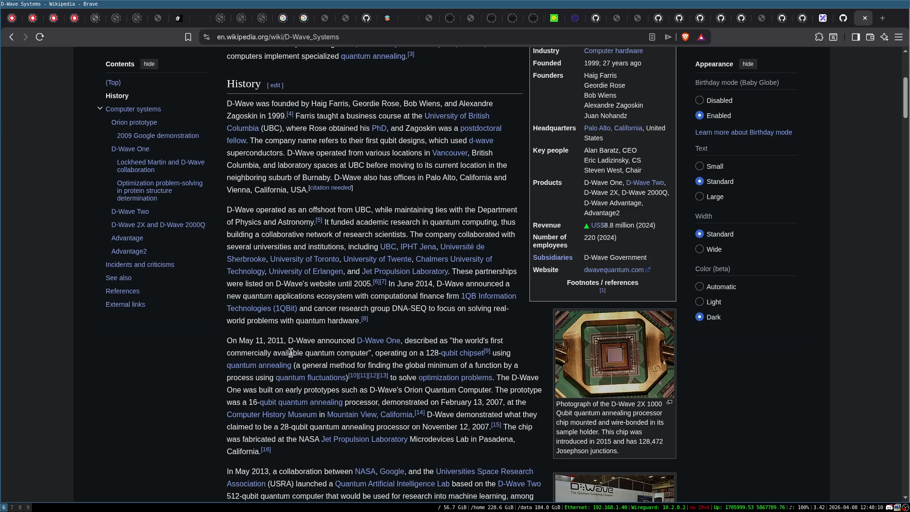
{"action": "scroll", "coordinate": [291, 353], "scroll_direction": "down", "scroll_amount": 2}
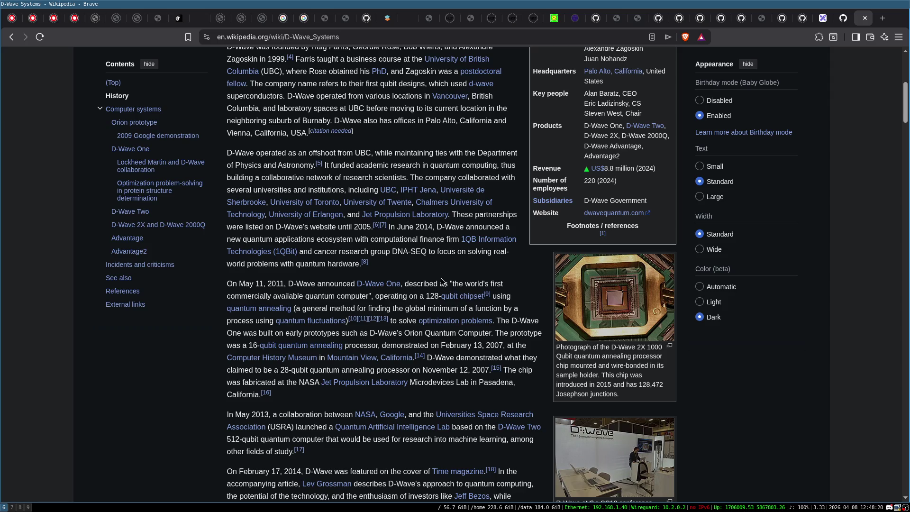
{"action": "scroll", "coordinate": [394, 284], "scroll_direction": "down", "scroll_amount": 2}
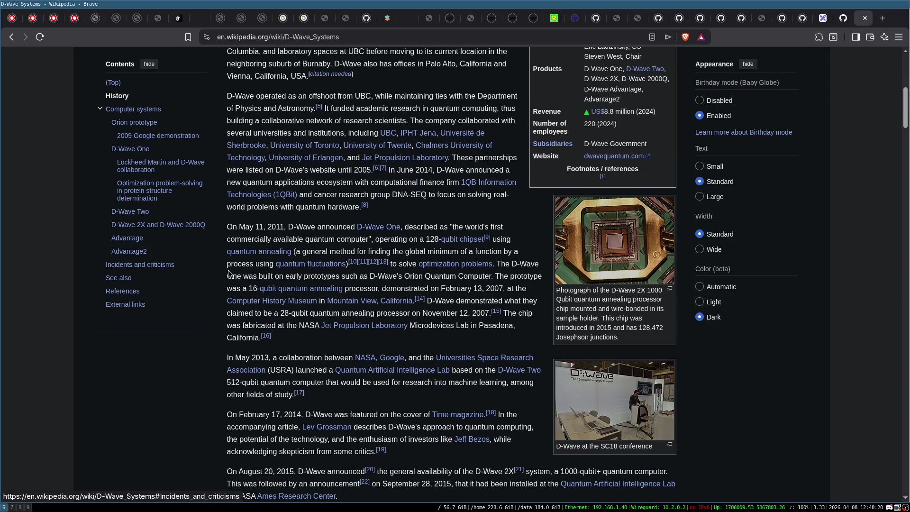
{"action": "scroll", "coordinate": [210, 330], "scroll_direction": "down", "scroll_amount": 2}
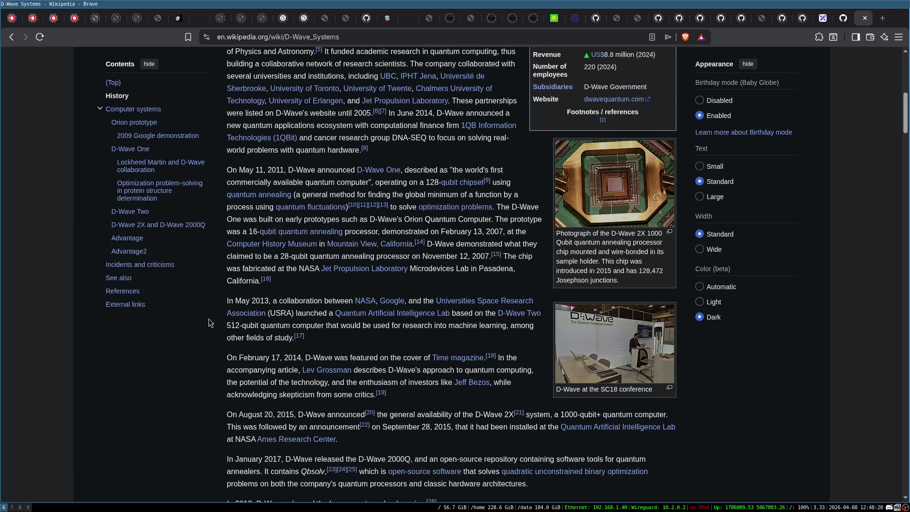
{"action": "scroll", "coordinate": [209, 319], "scroll_direction": "down", "scroll_amount": 2}
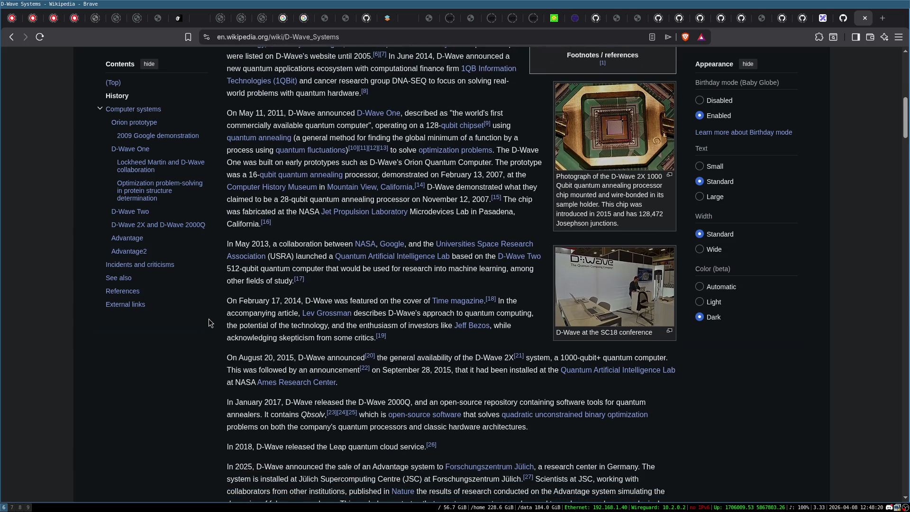
{"action": "scroll", "coordinate": [208, 318], "scroll_direction": "down", "scroll_amount": 2}
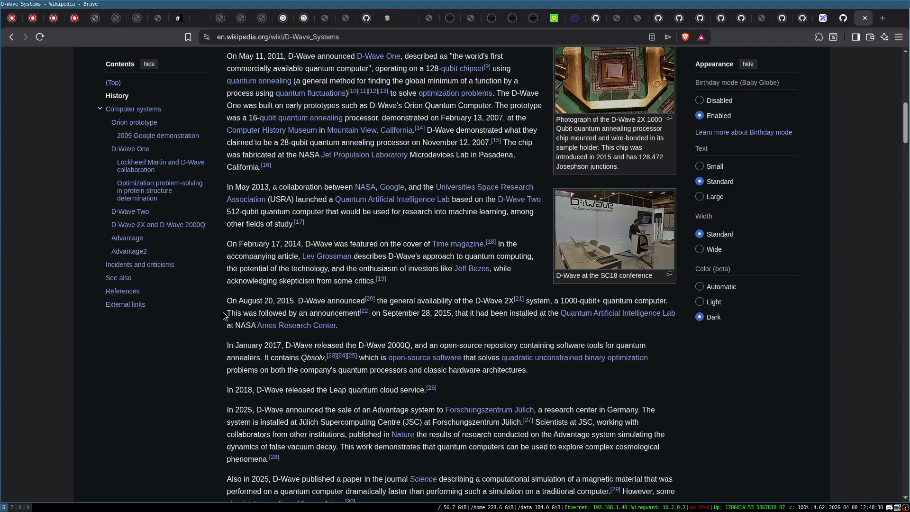
- Search for ibmq and open the IBM Quantum Platform result
{"action": "key", "text": "ctrl+l"}
{"action": "type", "text": "proxm"}
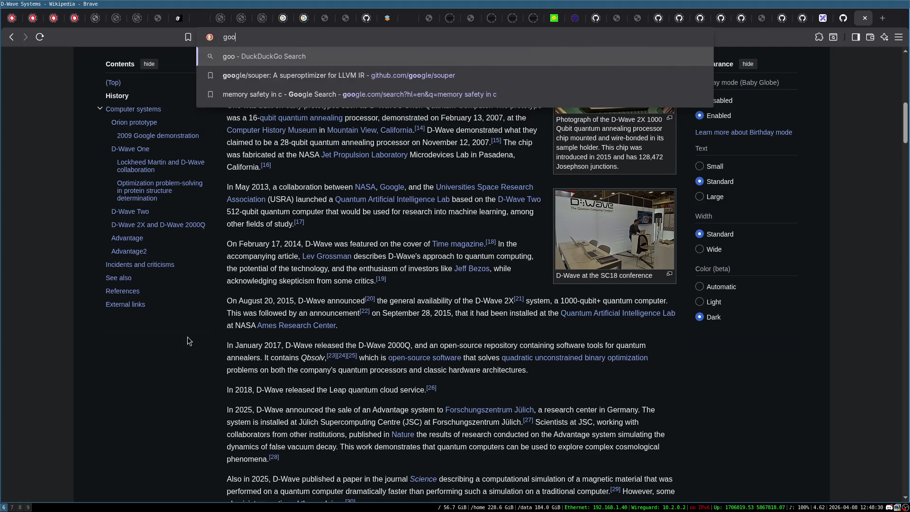
{"action": "key", "text": "BackSpace"}
{"action": "key", "text": "BackSpace"}
{"action": "key", "text": "BackSpace"}
{"action": "type", "text": "ibmq"}
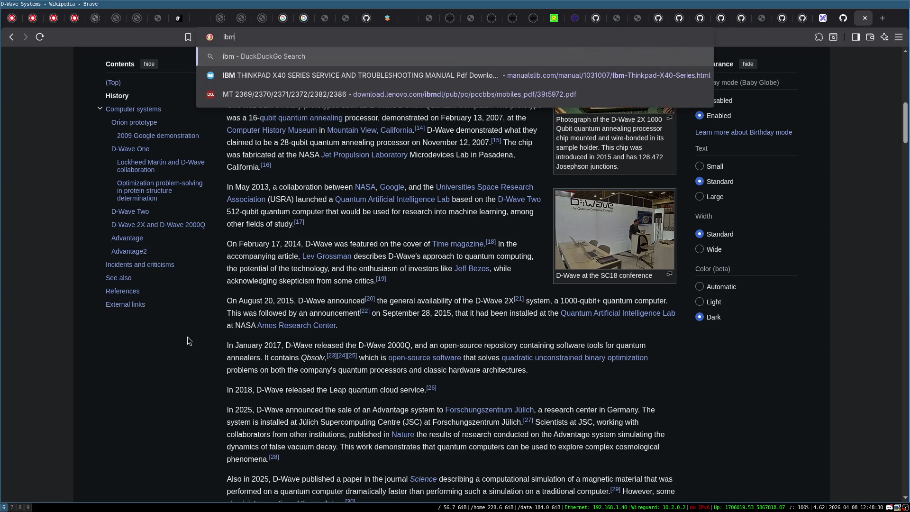
{"action": "key", "text": "Return"}
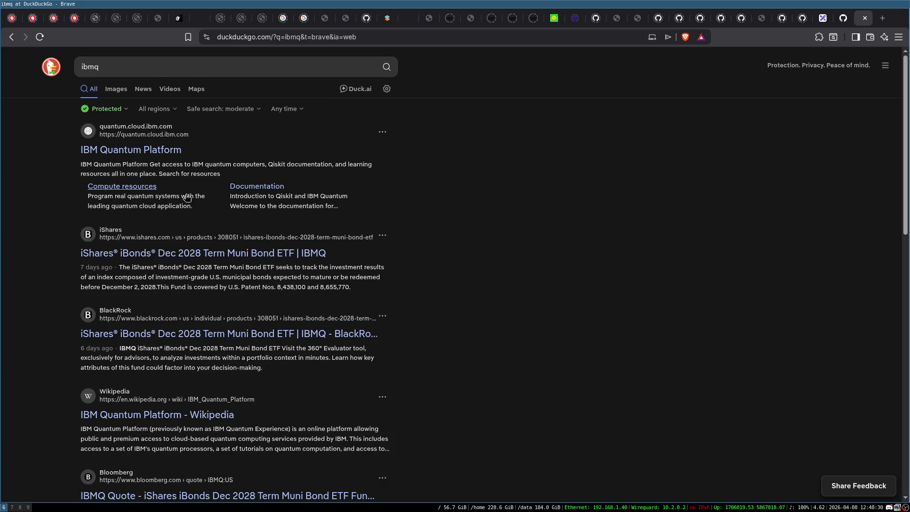
{"action": "left_click", "coordinate": [152, 154]}
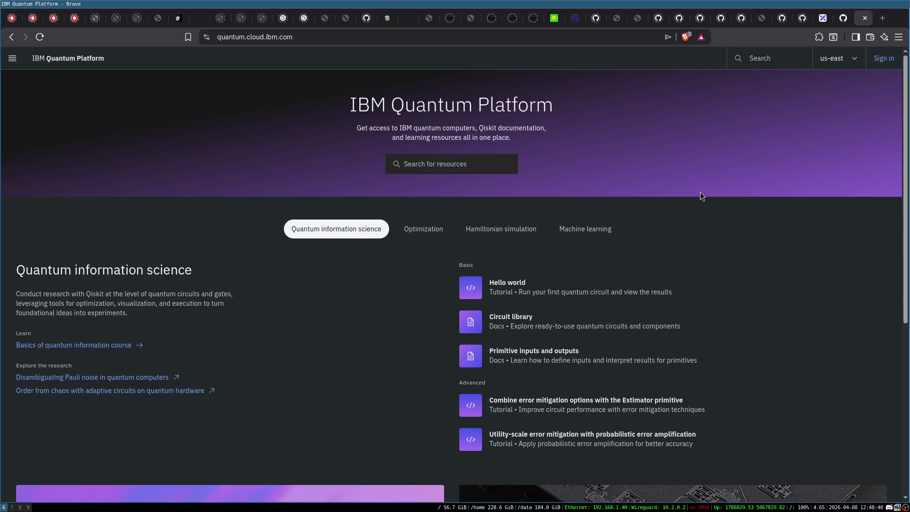
{"action": "scroll", "coordinate": [701, 196], "scroll_direction": "down", "scroll_amount": 5}
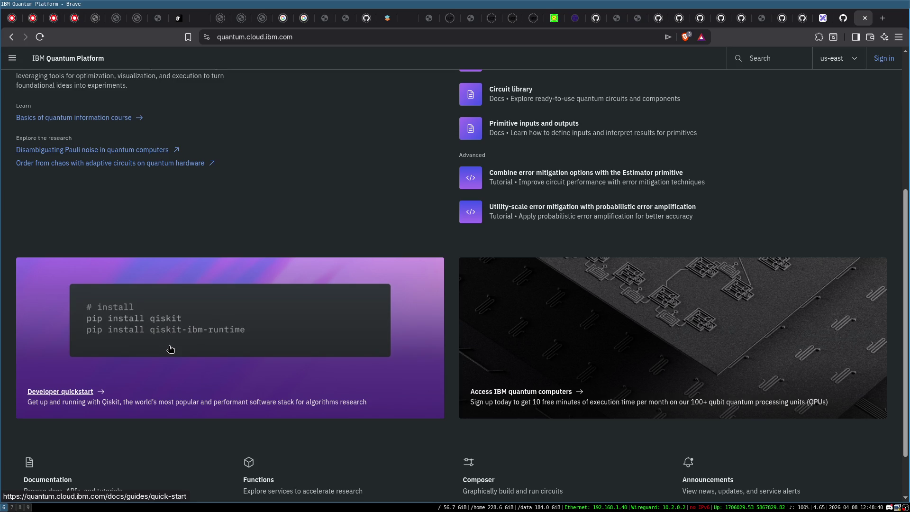
{"action": "scroll", "coordinate": [188, 319], "scroll_direction": "down", "scroll_amount": 2}
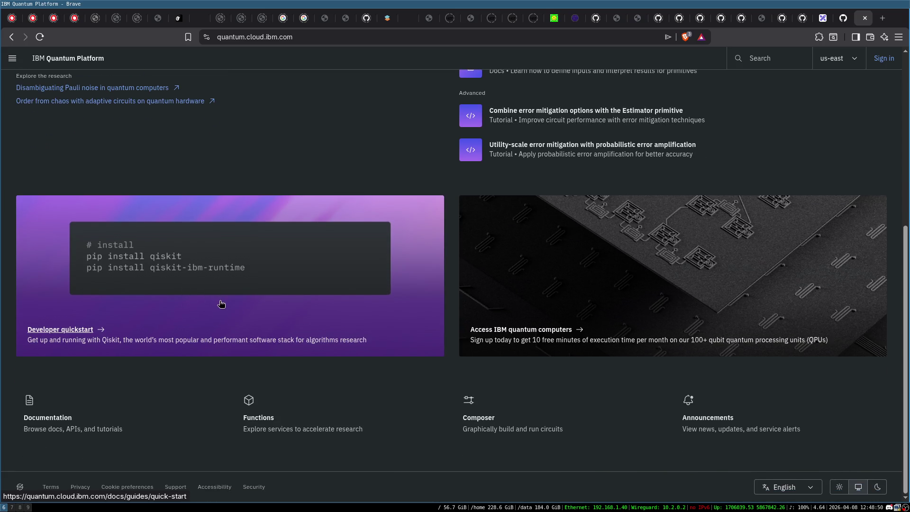
{"action": "scroll", "coordinate": [239, 294], "scroll_direction": "up", "scroll_amount": 3}
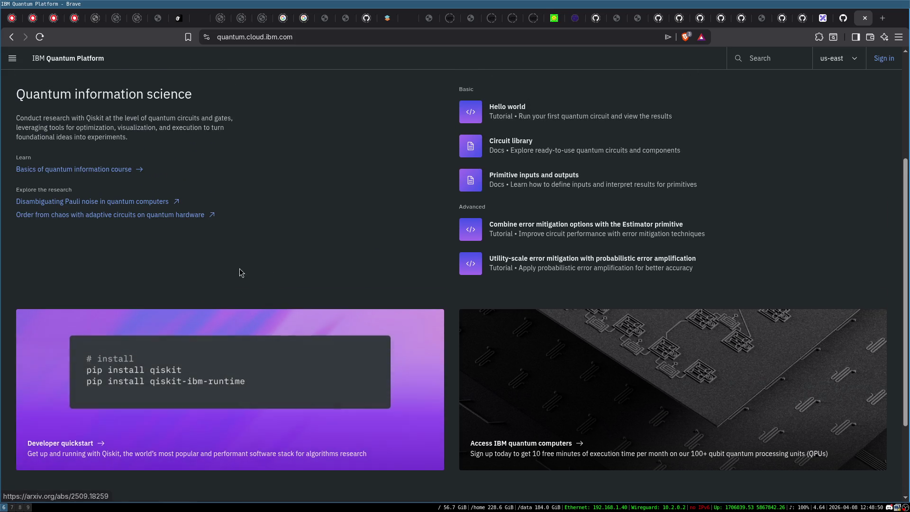
{"action": "scroll", "coordinate": [227, 261], "scroll_direction": "up", "scroll_amount": 4}
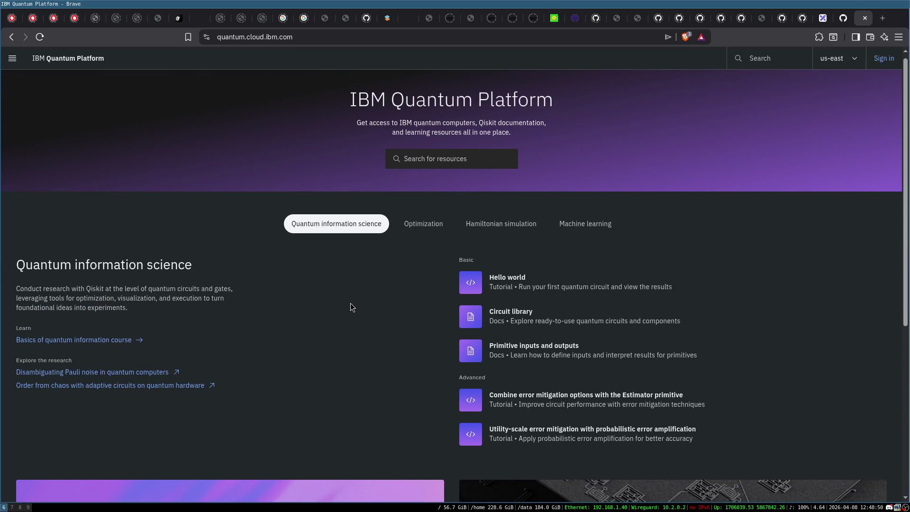
{"action": "scroll", "coordinate": [366, 290], "scroll_direction": "up", "scroll_amount": 1}
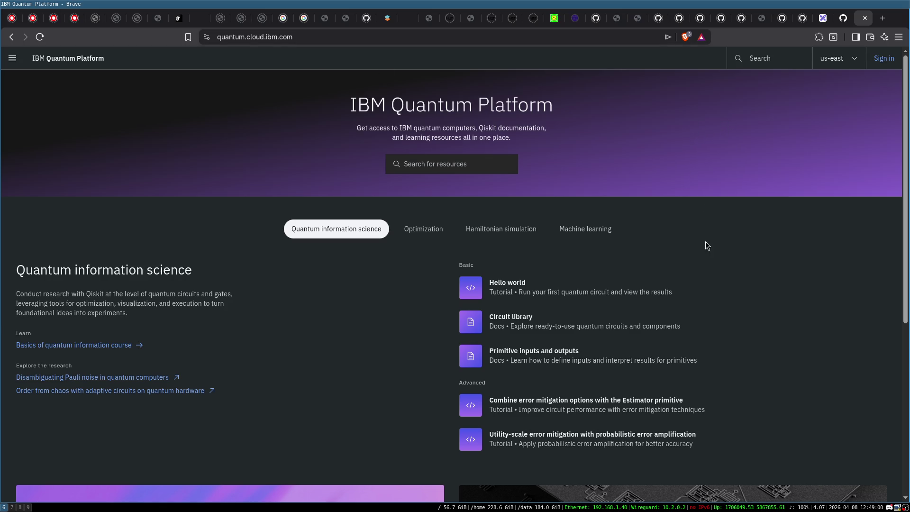
{"action": "scroll", "coordinate": [398, 308], "scroll_direction": "down", "scroll_amount": 5}
{"action": "scroll", "coordinate": [392, 326], "scroll_direction": "down", "scroll_amount": 2}
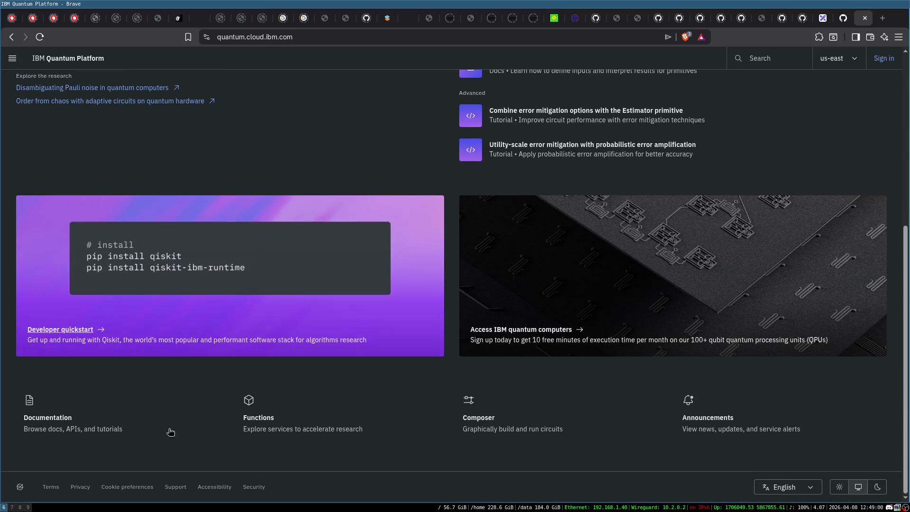
{"action": "scroll", "coordinate": [363, 252], "scroll_direction": "up", "scroll_amount": 6}
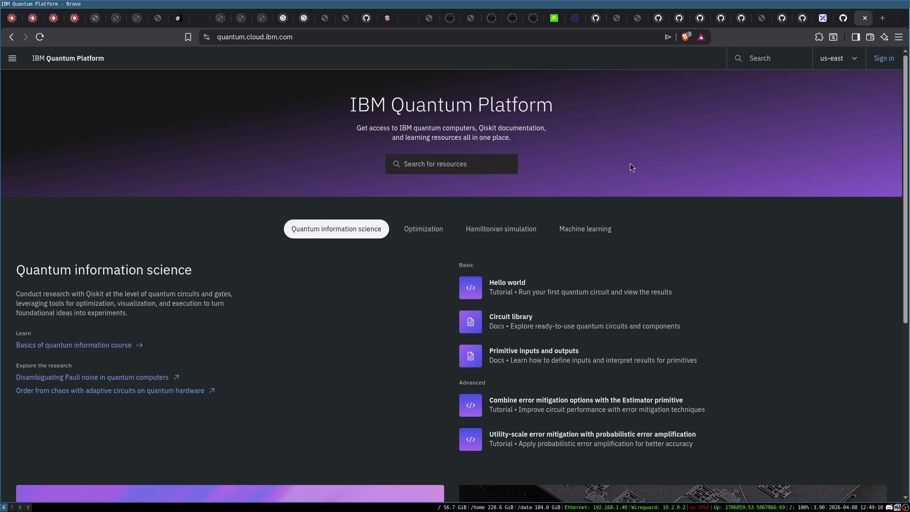
{"action": "left_click", "coordinate": [12, 37]}
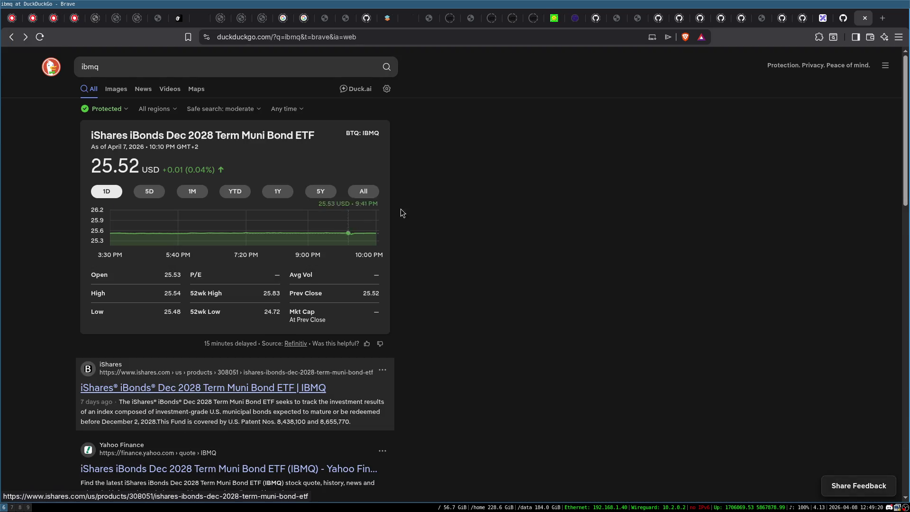
- Browse down the ibmq search results, then close that results tab
{"action": "scroll", "coordinate": [427, 195], "scroll_direction": "down", "scroll_amount": 5}
{"action": "scroll", "coordinate": [454, 181], "scroll_direction": "down", "scroll_amount": 6}
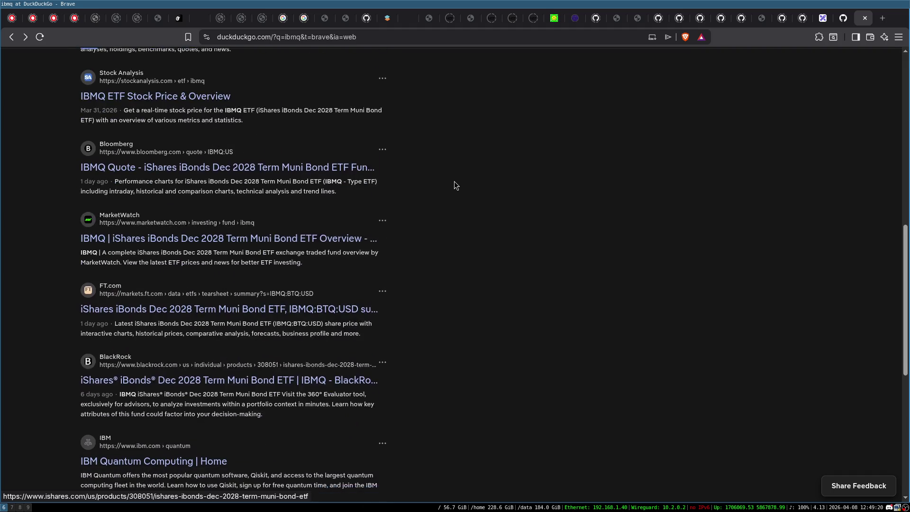
{"action": "scroll", "coordinate": [455, 184], "scroll_direction": "down", "scroll_amount": 2}
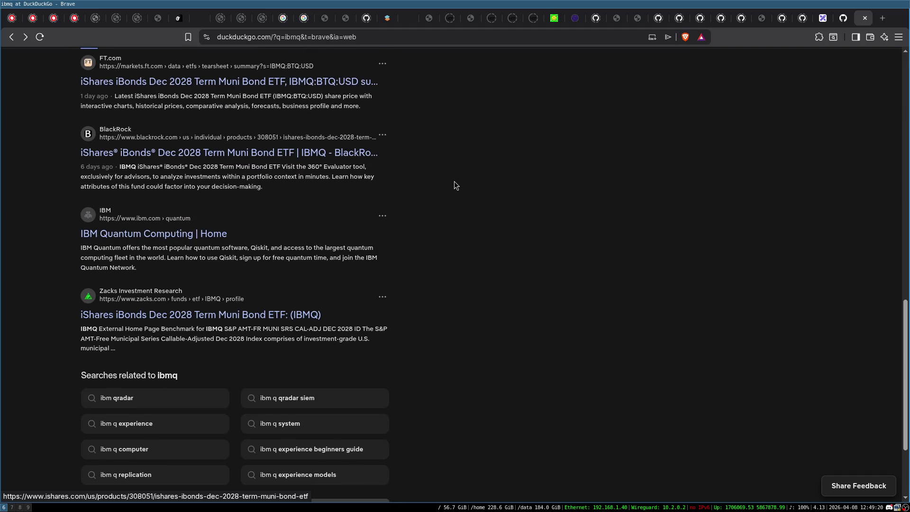
{"action": "scroll", "coordinate": [459, 225], "scroll_direction": "up", "scroll_amount": 4}
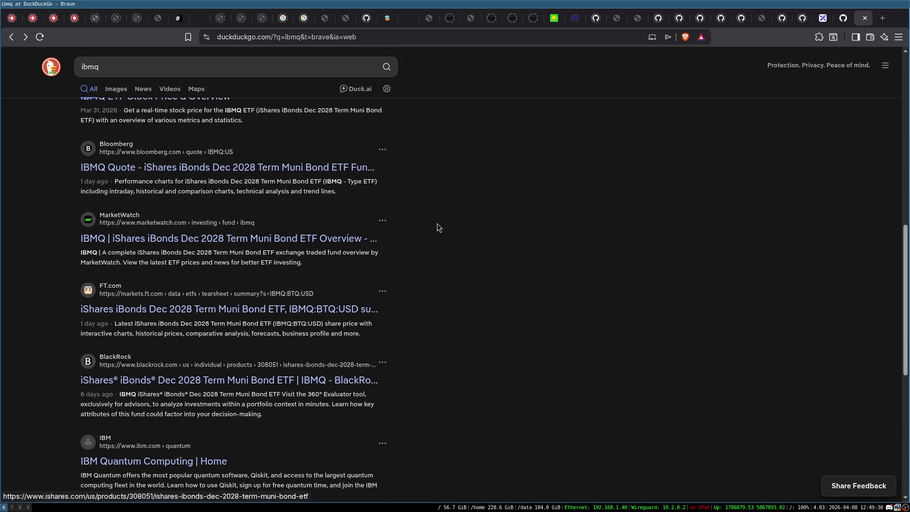
{"action": "left_click", "coordinate": [865, 19]}
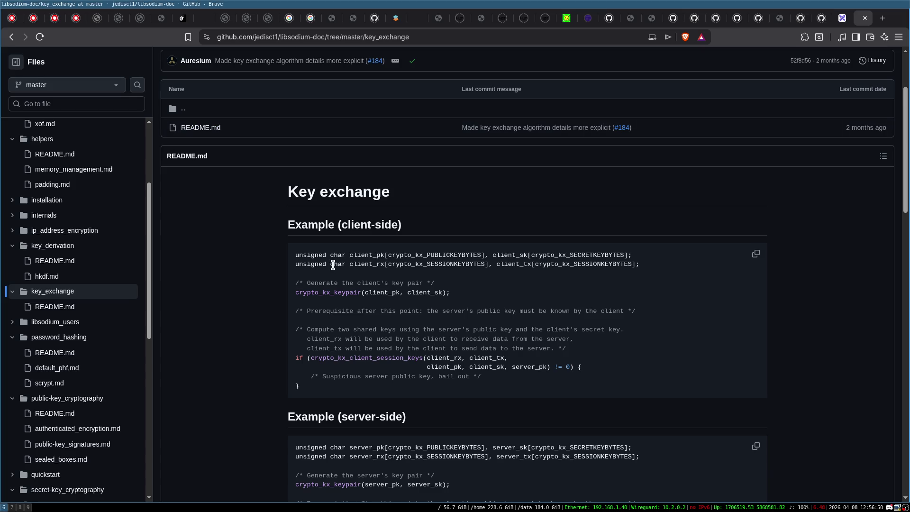
- Scroll the key_exchange README down to its client-side and server-side examples
{"action": "scroll", "coordinate": [334, 268], "scroll_direction": "down", "scroll_amount": 2}
{"action": "scroll", "coordinate": [334, 266], "scroll_direction": "down", "scroll_amount": 1}
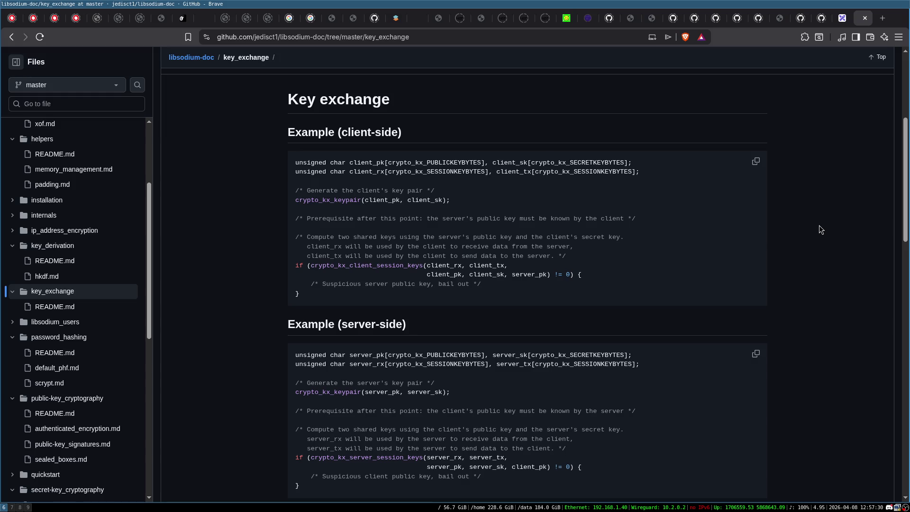
- In Excalidraw, draw a rounded rectangle below the canvas centre
{"action": "left_click", "coordinate": [845, 17]}
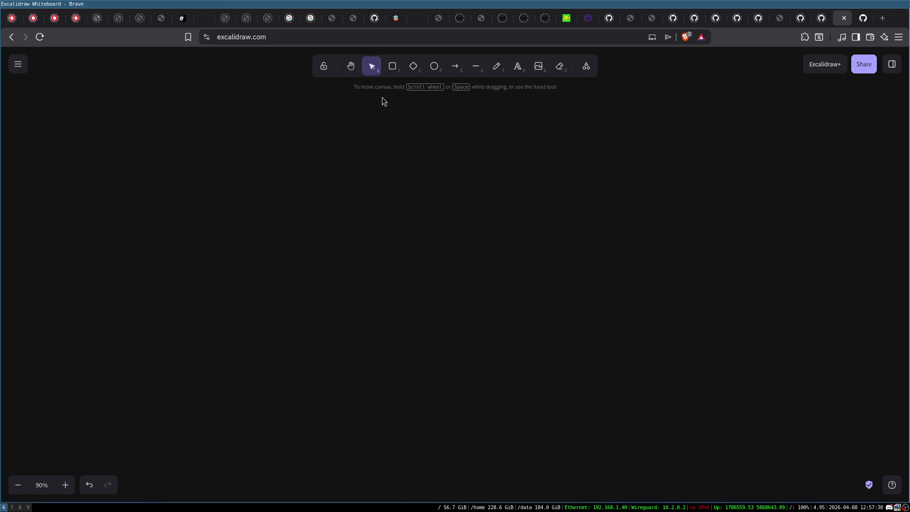
{"action": "left_click", "coordinate": [392, 66]}
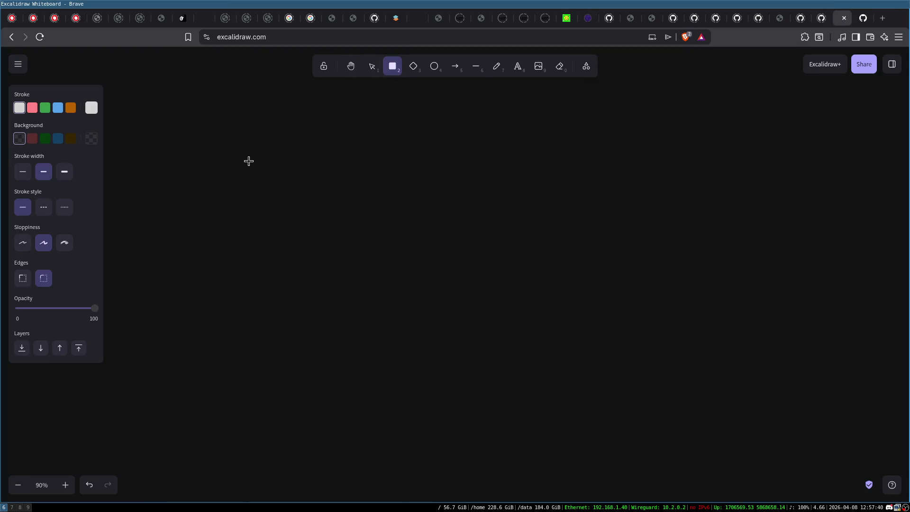
{"action": "left_click_drag", "start_coordinate": [279, 220], "coordinate": [412, 265]}
{"action": "scroll", "coordinate": [377, 273], "scroll_direction": "up", "scroll_amount": 2}
{"action": "left_click", "coordinate": [477, 103]}
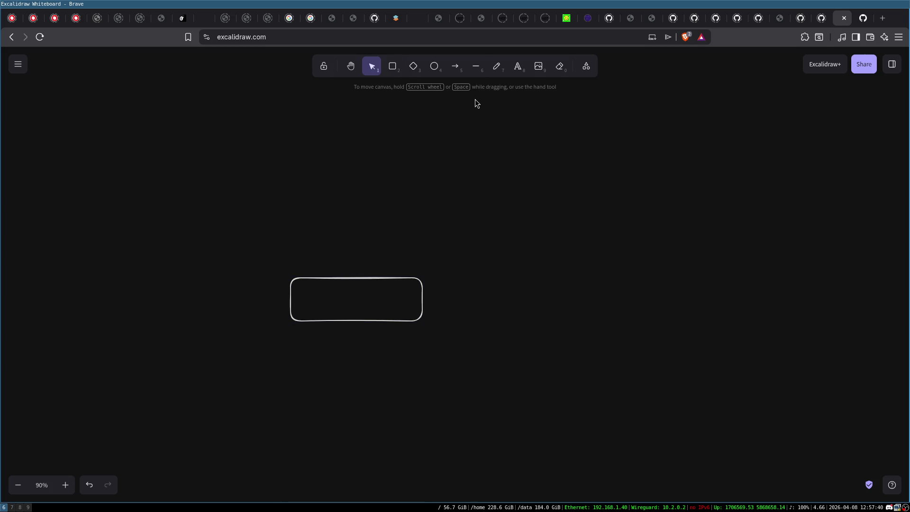
- Draw a slanted line up-right from the rectangle's corner and place a rectangle copy at its end
{"action": "left_click", "coordinate": [474, 68]}
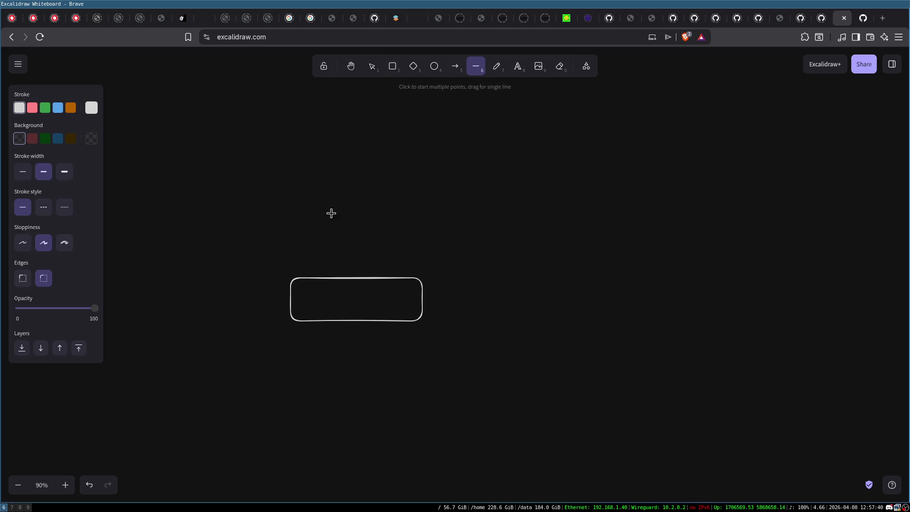
{"action": "left_click", "coordinate": [293, 278]}
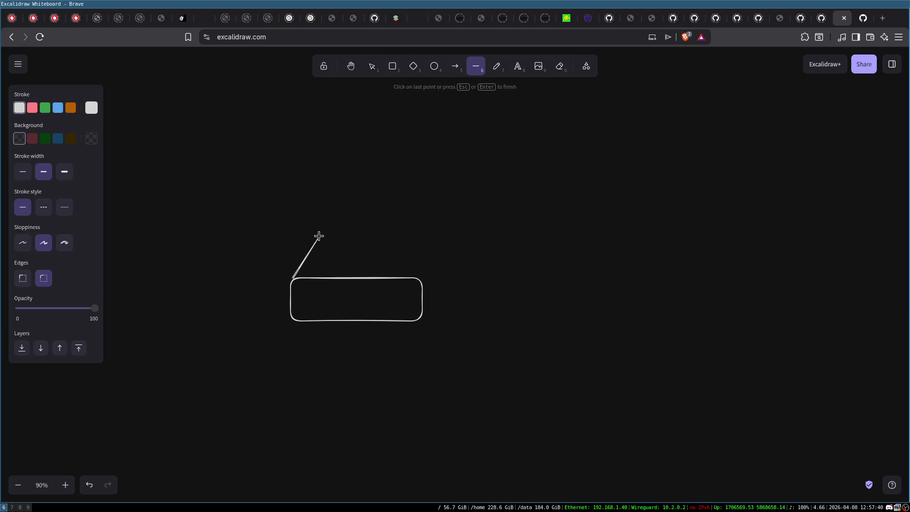
{"action": "left_click", "coordinate": [341, 211]}
{"action": "key", "text": "Escape"}
{"action": "left_click", "coordinate": [371, 282]}
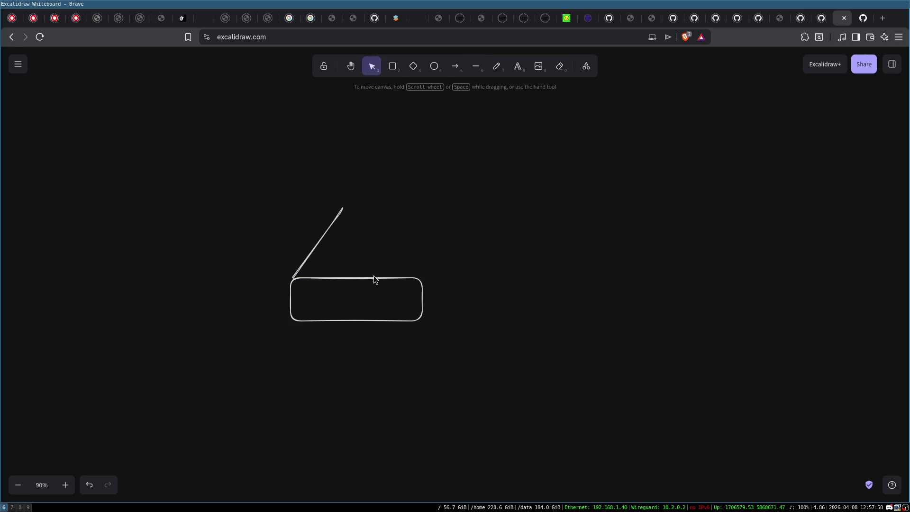
{"action": "left_click", "coordinate": [373, 276]}
{"action": "left_click_drag", "start_coordinate": [375, 283], "coordinate": [405, 226]}
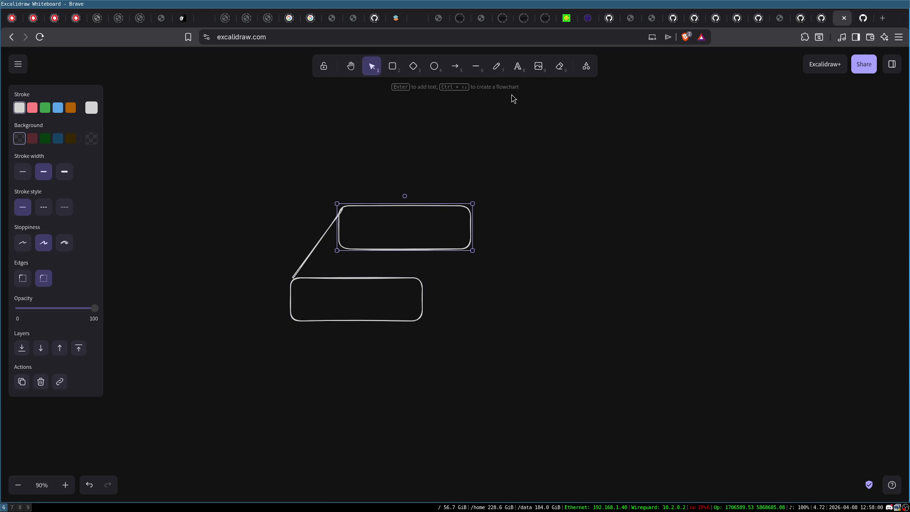
- Join the two rectangles' right-hand corners with lines, then type 'cuberdeck' in a new tab
{"action": "left_click", "coordinate": [475, 65]}
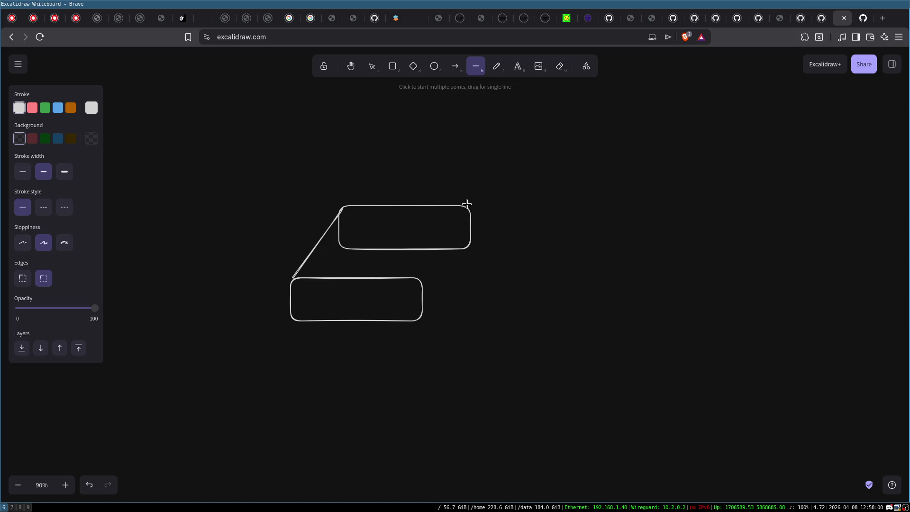
{"action": "left_click_drag", "start_coordinate": [465, 206], "coordinate": [418, 278]}
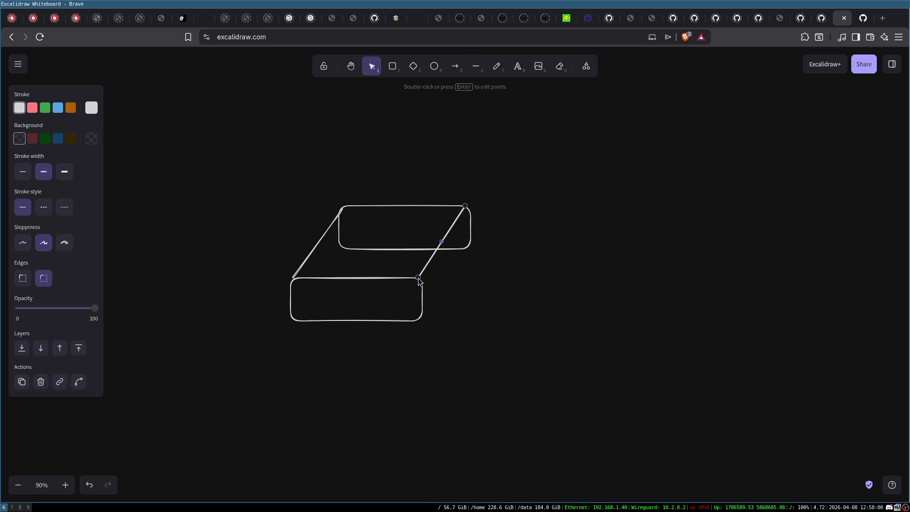
{"action": "left_click", "coordinate": [476, 66]}
{"action": "left_click_drag", "start_coordinate": [469, 247], "coordinate": [421, 318]}
{"action": "left_click", "coordinate": [526, 288]}
{"action": "left_click_drag", "start_coordinate": [283, 175], "coordinate": [500, 362]}
{"action": "left_click", "coordinate": [502, 364]}
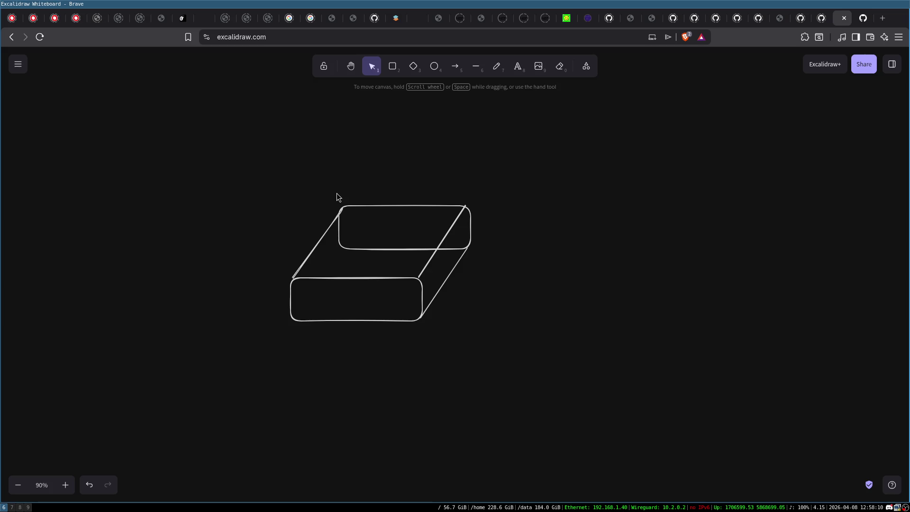
{"action": "key", "text": "ctrl+t"}
{"action": "type", "text": "cuberdeck"}
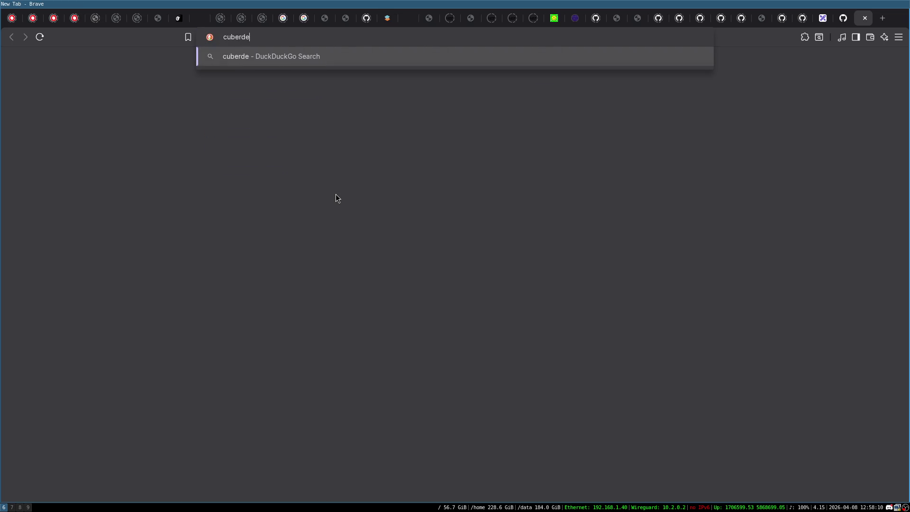
- Correct the query to 'cyberdeck', search it, and show the image results
{"action": "key", "text": "Right"}
{"action": "key", "text": "Delete"}
{"action": "type", "text": "y"}
{"action": "key", "text": "Return"}
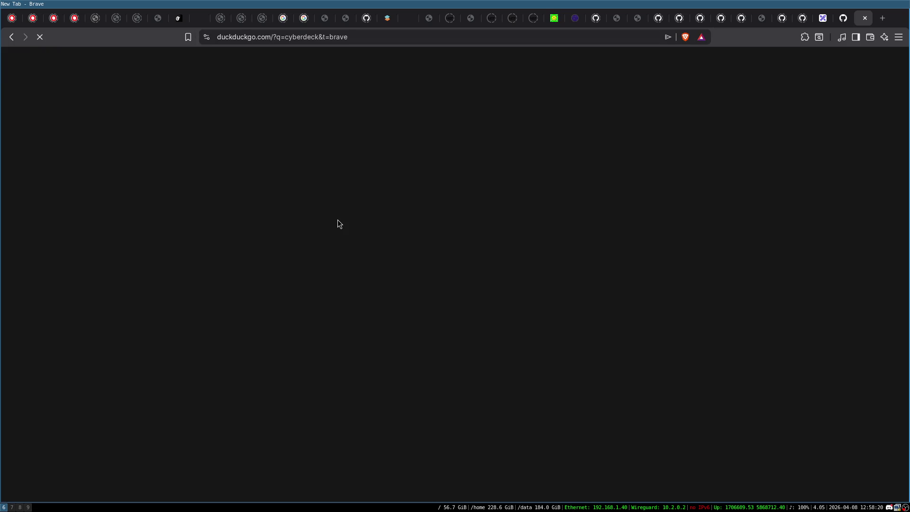
{"action": "left_click", "coordinate": [113, 90]}
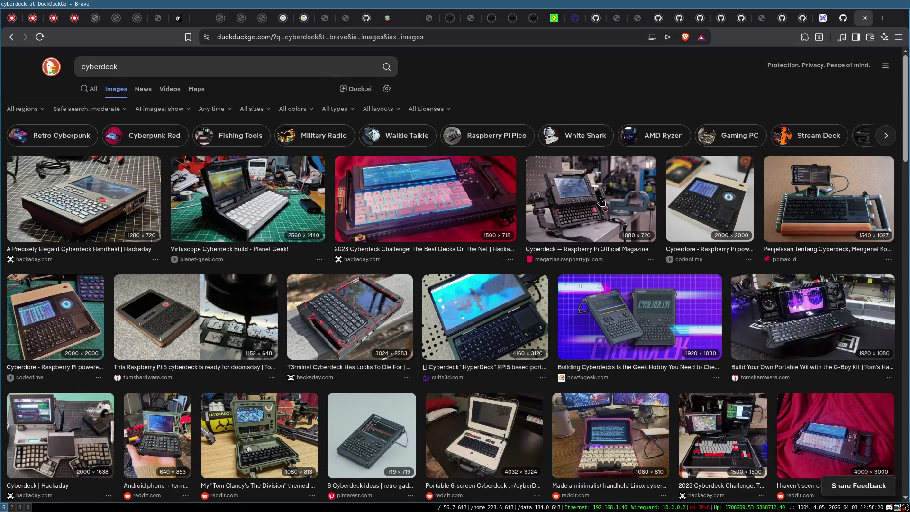
- Preview the Raspberry Pi Official Magazine, The Division-themed and UHAB cyberdeck images
{"action": "left_click", "coordinate": [582, 189]}
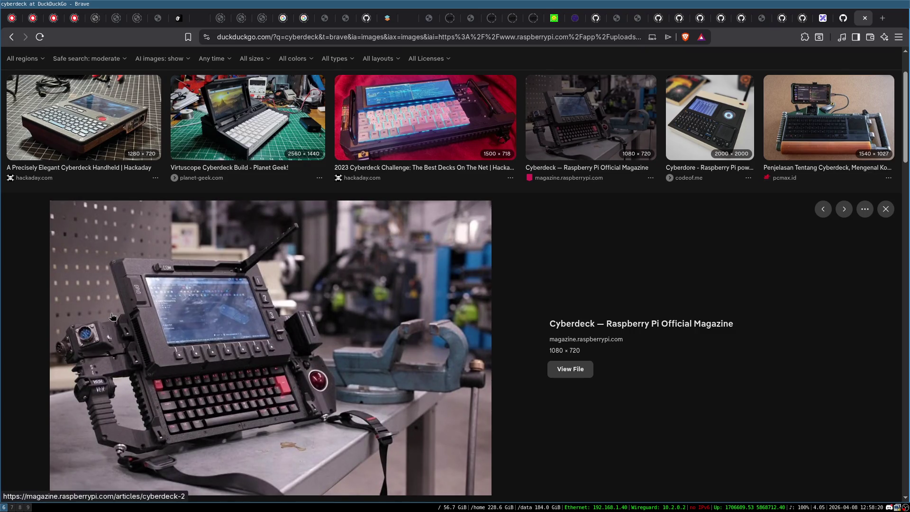
{"action": "scroll", "coordinate": [469, 279], "scroll_direction": "down", "scroll_amount": 6}
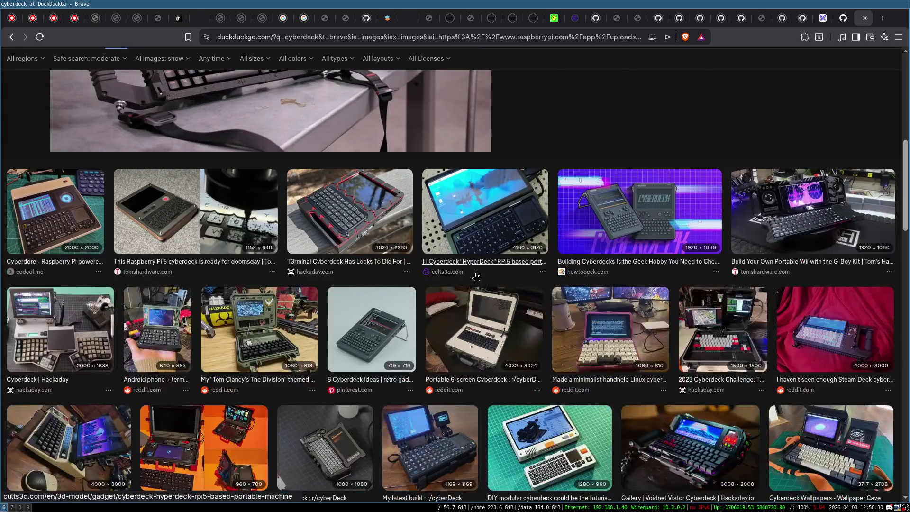
{"action": "left_click", "coordinate": [273, 333]}
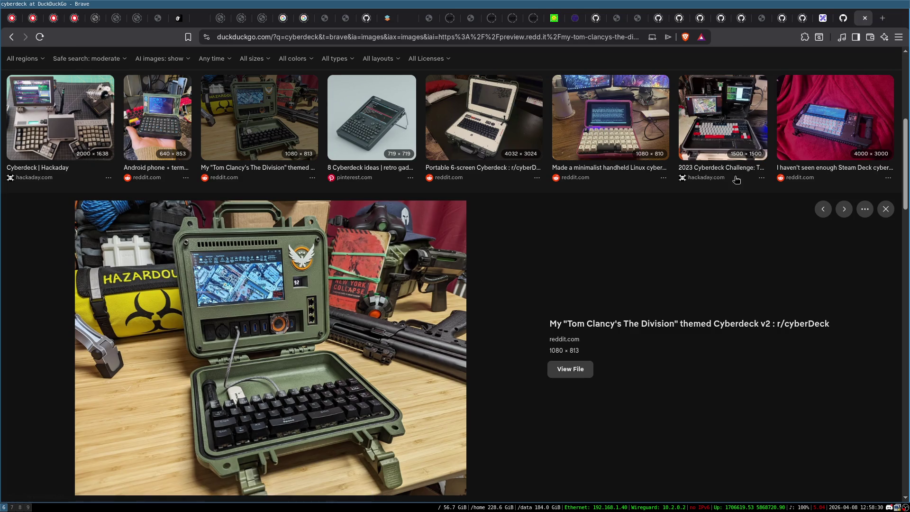
{"action": "scroll", "coordinate": [716, 171], "scroll_direction": "down", "scroll_amount": 4}
{"action": "scroll", "coordinate": [374, 184], "scroll_direction": "down", "scroll_amount": 2}
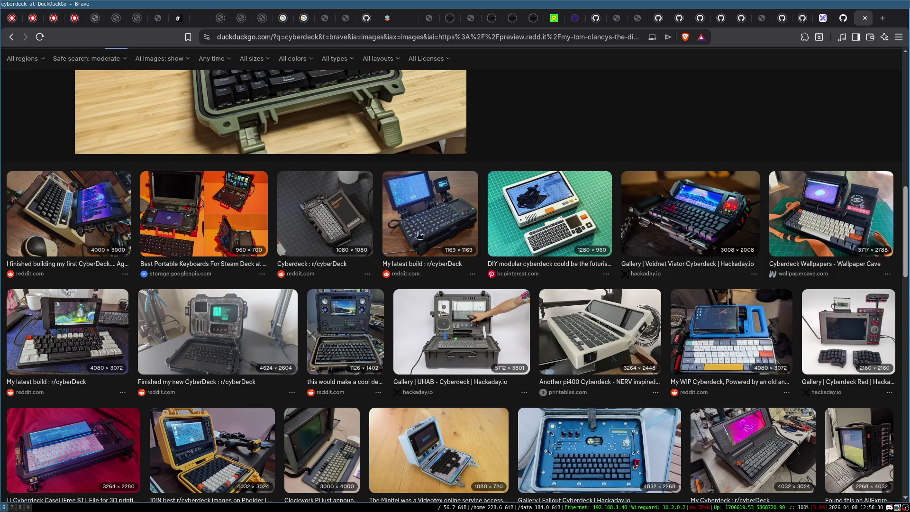
{"action": "scroll", "coordinate": [458, 314], "scroll_direction": "down", "scroll_amount": 1}
{"action": "left_click", "coordinate": [458, 314]}
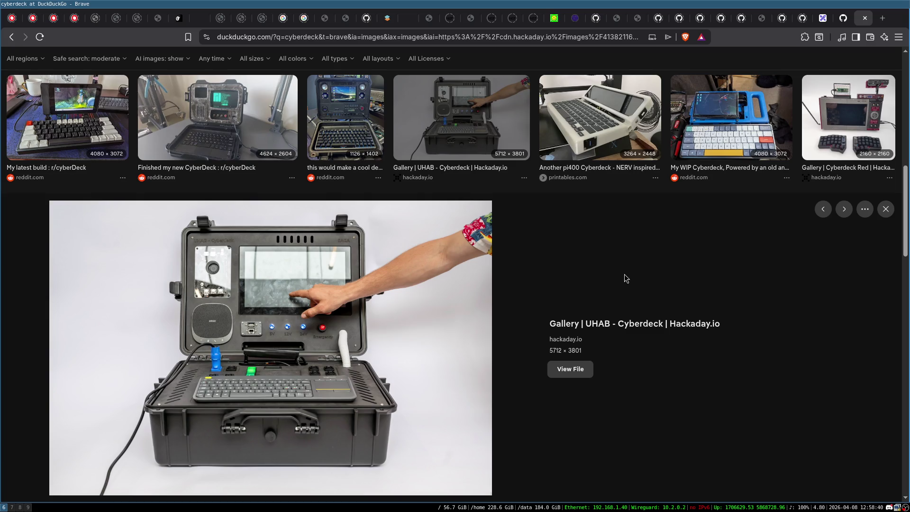
- Browse further down the image results and preview the AliExpress cyberdeck image
{"action": "scroll", "coordinate": [521, 263], "scroll_direction": "down", "scroll_amount": 3}
{"action": "scroll", "coordinate": [521, 264], "scroll_direction": "down", "scroll_amount": 2}
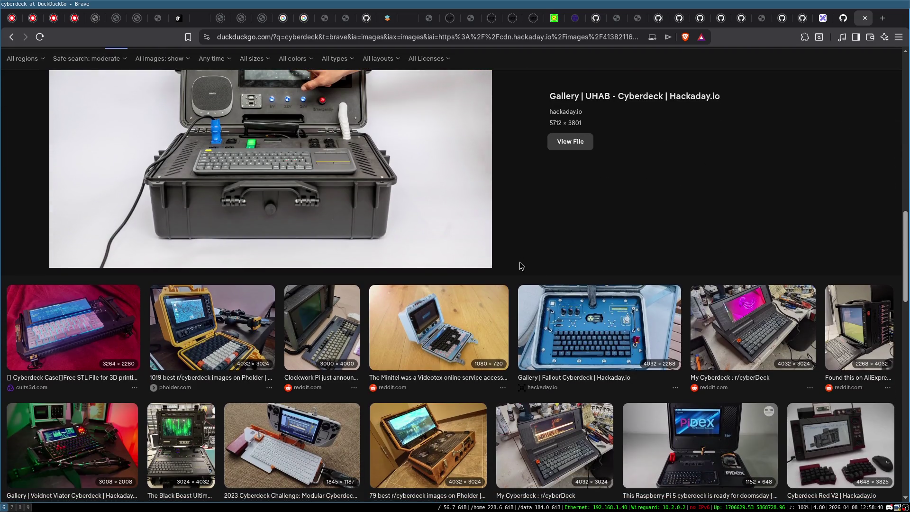
{"action": "scroll", "coordinate": [519, 262], "scroll_direction": "up", "scroll_amount": 2}
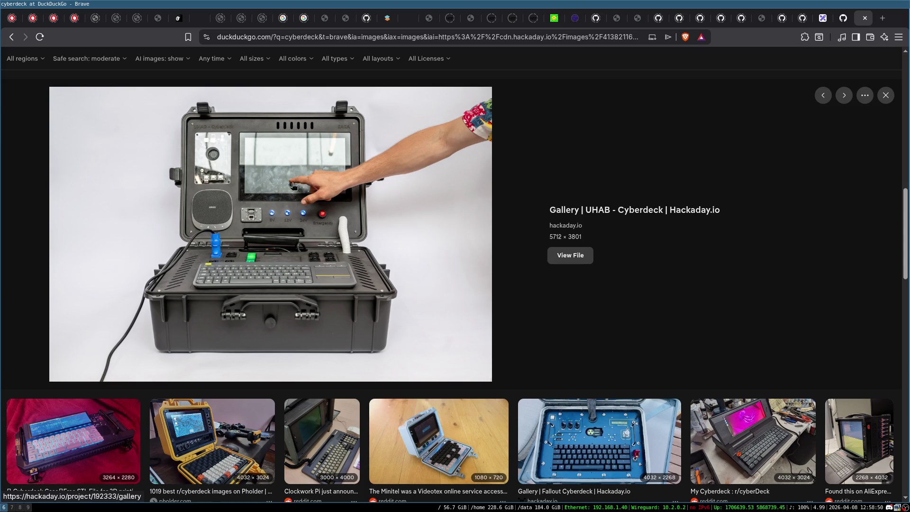
{"action": "scroll", "coordinate": [455, 256], "scroll_direction": "down", "scroll_amount": 2}
{"action": "scroll", "coordinate": [454, 258], "scroll_direction": "up", "scroll_amount": 2}
{"action": "scroll", "coordinate": [486, 212], "scroll_direction": "down", "scroll_amount": 2}
{"action": "scroll", "coordinate": [487, 212], "scroll_direction": "down", "scroll_amount": 1}
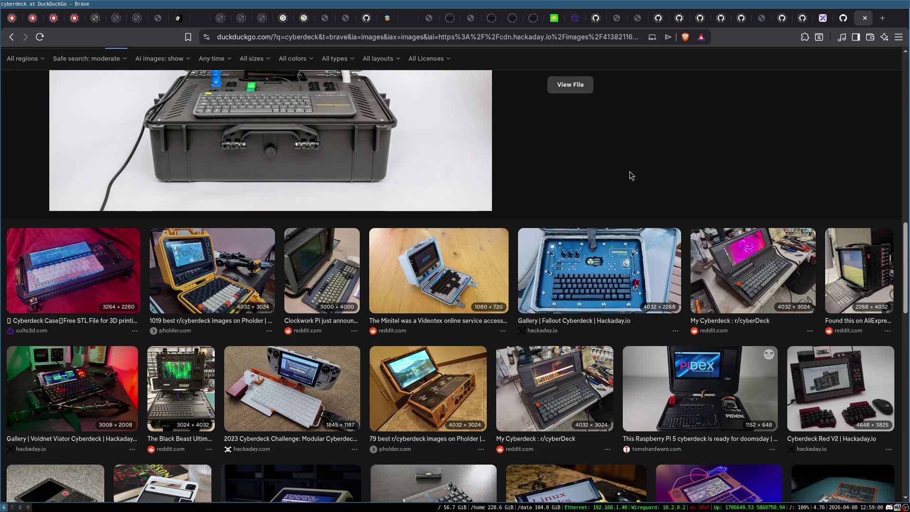
{"action": "scroll", "coordinate": [630, 169], "scroll_direction": "down", "scroll_amount": 1}
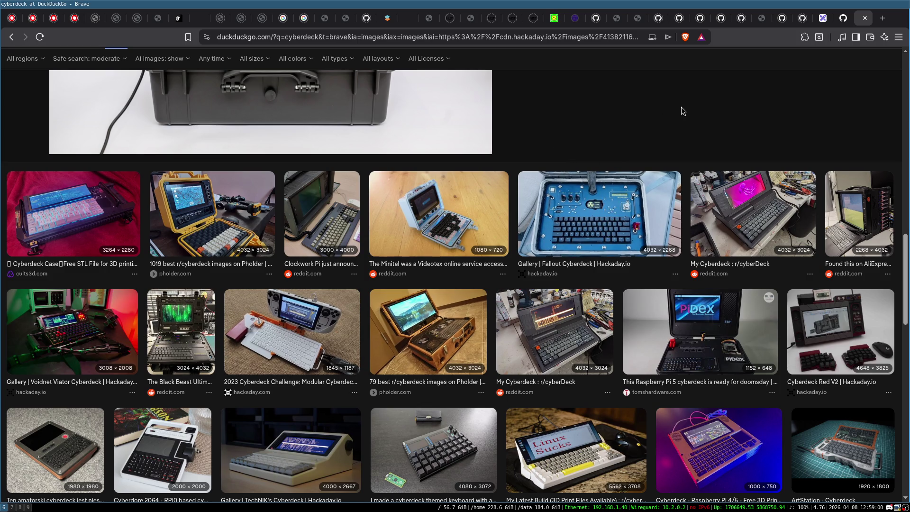
{"action": "left_click", "coordinate": [855, 208]}
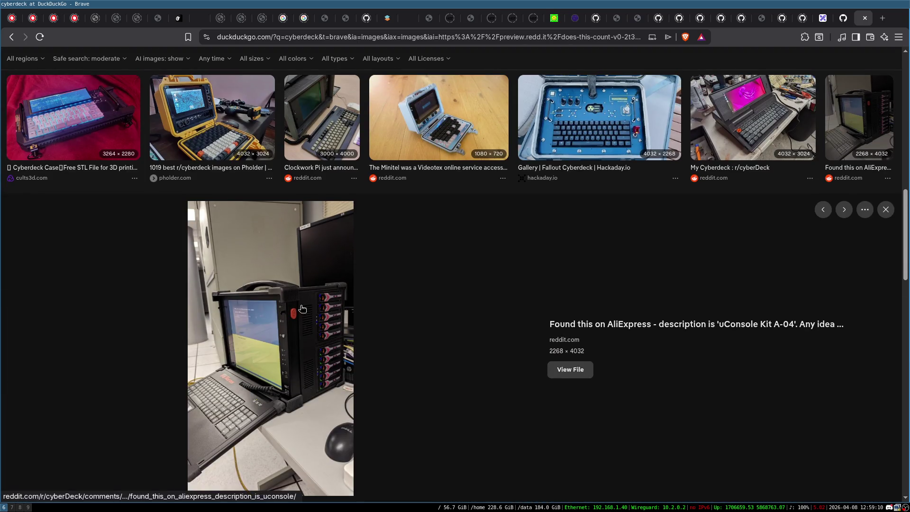
- Scroll several more rows of cyberdeck images, then close the image-search tab
{"action": "scroll", "coordinate": [482, 274], "scroll_direction": "down", "scroll_amount": 6}
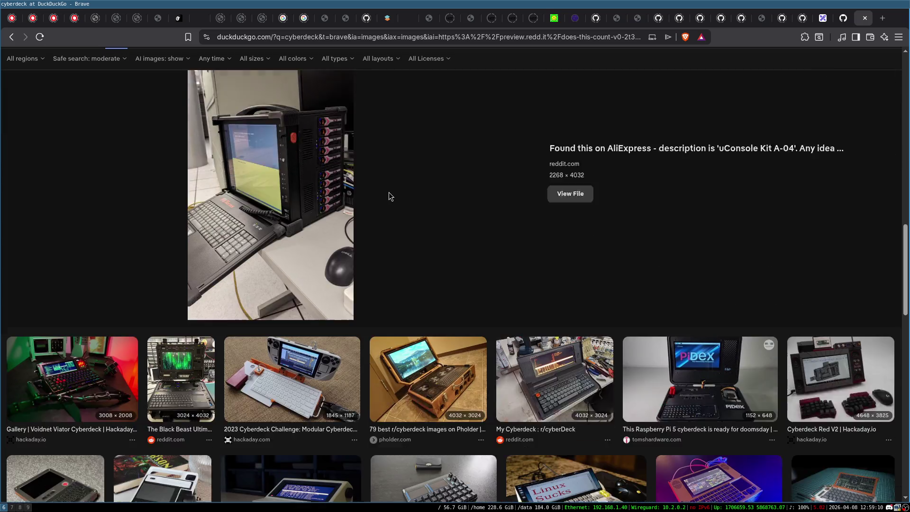
{"action": "scroll", "coordinate": [420, 114], "scroll_direction": "down", "scroll_amount": 1}
{"action": "scroll", "coordinate": [448, 143], "scroll_direction": "up", "scroll_amount": 3}
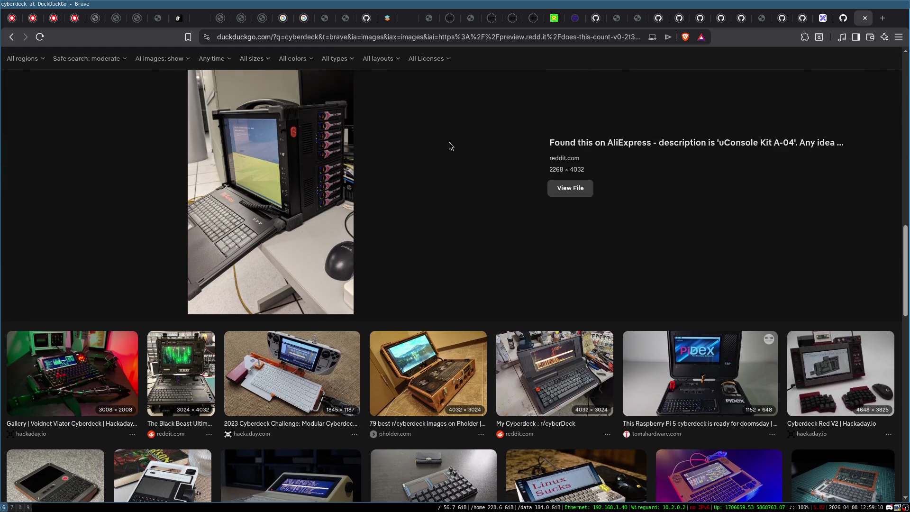
{"action": "scroll", "coordinate": [337, 251], "scroll_direction": "down", "scroll_amount": 5}
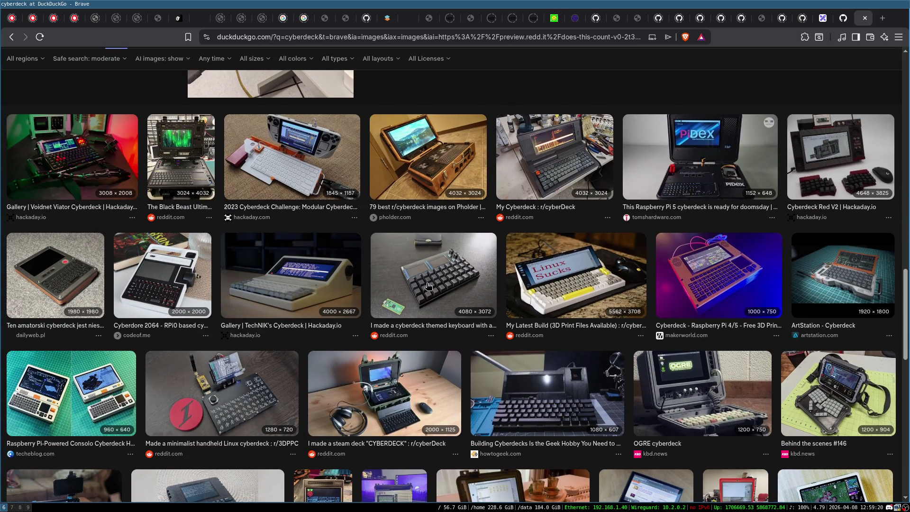
{"action": "scroll", "coordinate": [518, 278], "scroll_direction": "down", "scroll_amount": 3}
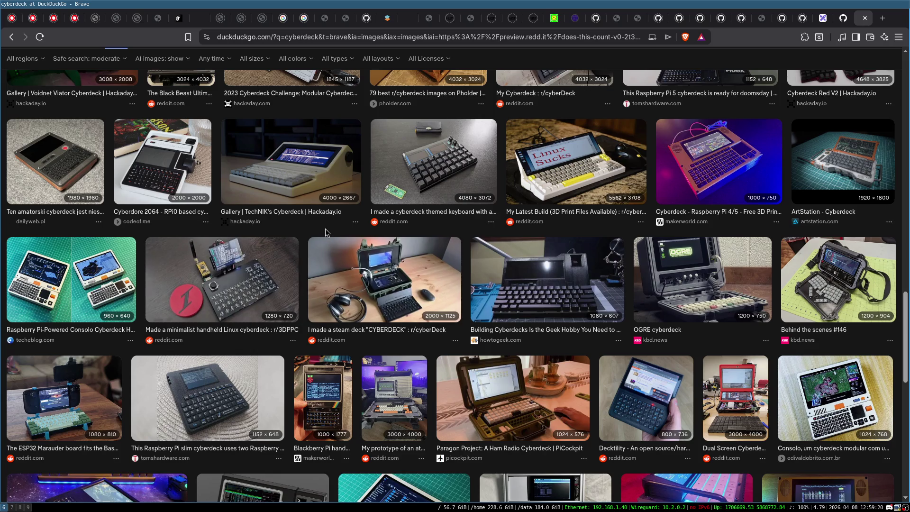
{"action": "scroll", "coordinate": [573, 237], "scroll_direction": "down", "scroll_amount": 3}
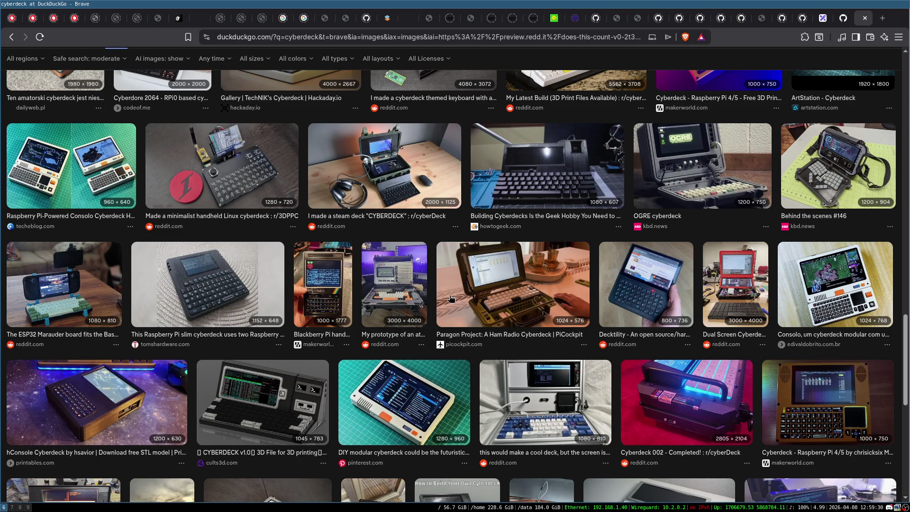
{"action": "left_click", "coordinate": [865, 18]}
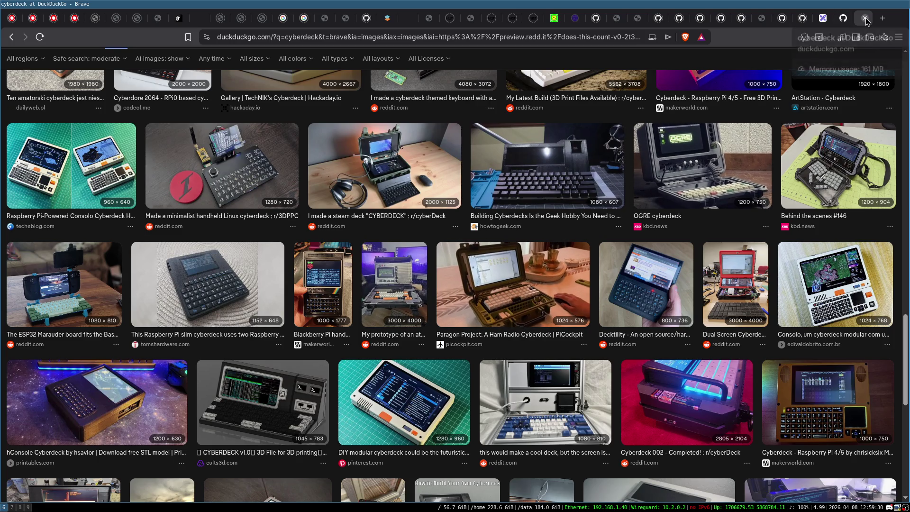
- Add a 'Level1' text label beneath the box sketch
{"action": "mouse_move", "coordinate": [274, 178]}
{"action": "left_mouse_down"}
{"action": "mouse_move", "coordinate": [514, 327]}
{"action": "mouse_move", "coordinate": [540, 370]}
{"action": "left_mouse_up"}
{"action": "left_click", "coordinate": [519, 285]}
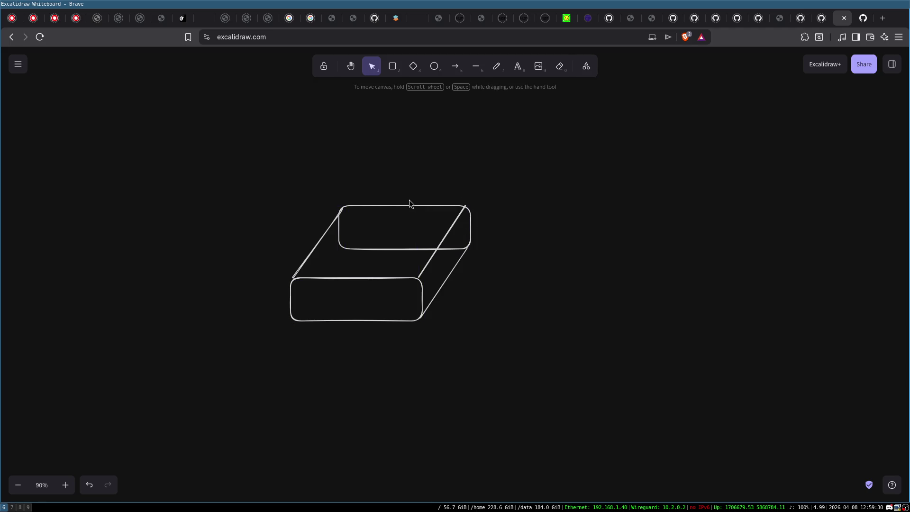
{"action": "mouse_move", "coordinate": [256, 169]}
{"action": "left_mouse_down"}
{"action": "mouse_move", "coordinate": [382, 280]}
{"action": "mouse_move", "coordinate": [542, 372]}
{"action": "left_mouse_up"}
{"action": "left_click", "coordinate": [361, 349]}
{"action": "double_click", "coordinate": [360, 349]}
{"action": "type", "text": "Levl1"}
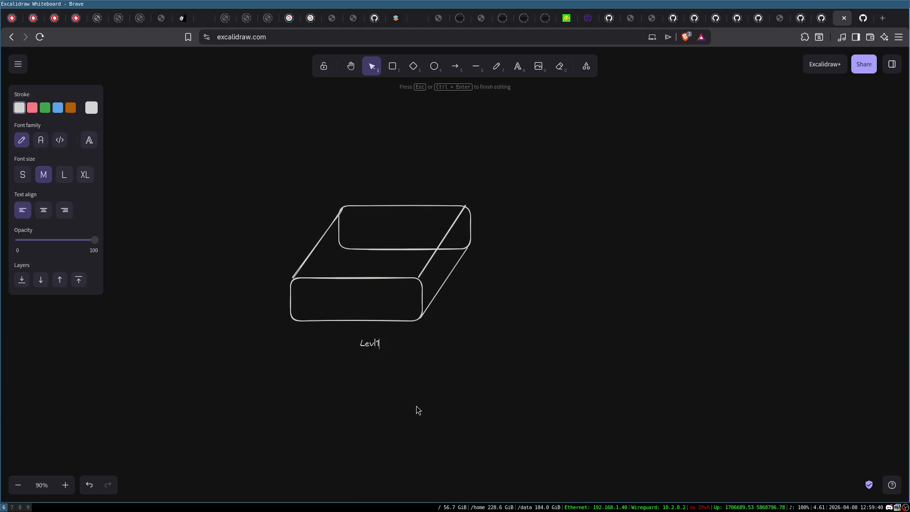
{"action": "key", "text": "BackSpace"}
{"action": "key", "text": "BackSpace"}
{"action": "type", "text": "el1"}
{"action": "left_click", "coordinate": [348, 348]}
- Nudge the Level1 label left, then select the box with its label and delete both
{"action": "left_click_drag", "start_coordinate": [367, 344], "coordinate": [353, 344]}
{"action": "left_click", "coordinate": [403, 331]}
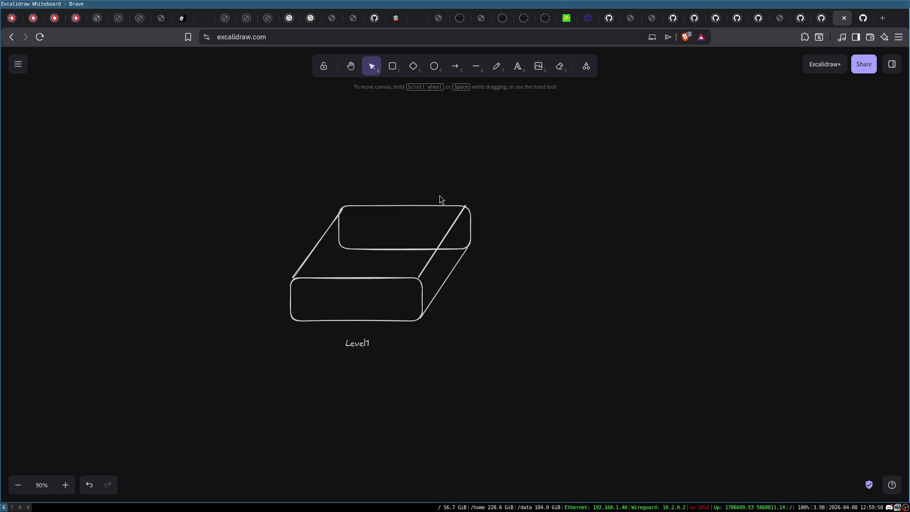
{"action": "left_click_drag", "start_coordinate": [249, 165], "coordinate": [588, 437]}
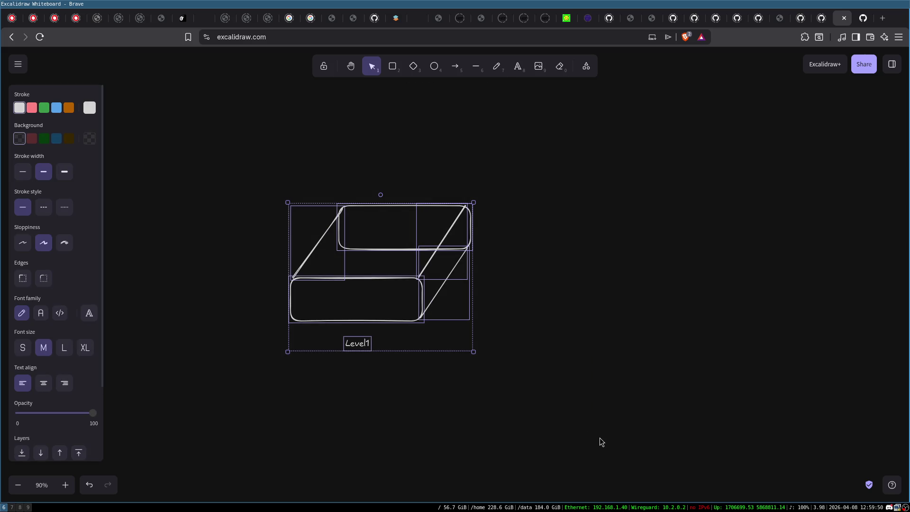
{"action": "key", "text": "Delete"}
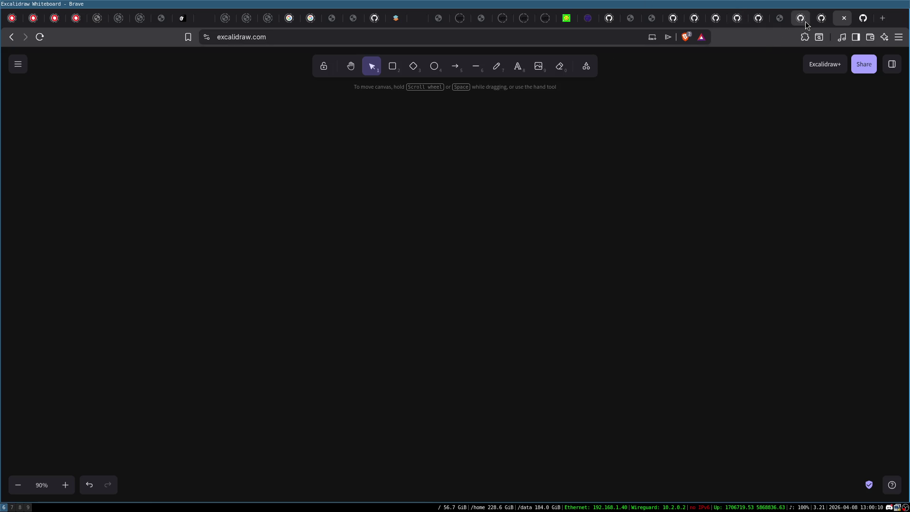
- Switch to the libsodium-doc key_exchange tab and scroll its README
{"action": "key", "text": "ctrl+Tab"}
{"action": "scroll", "coordinate": [223, 207], "scroll_direction": "down", "scroll_amount": 2}
- Read through the Key exchange client and server examples, then return to the blank Excalidraw tab
{"action": "scroll", "coordinate": [223, 206], "scroll_direction": "up", "scroll_amount": 2}
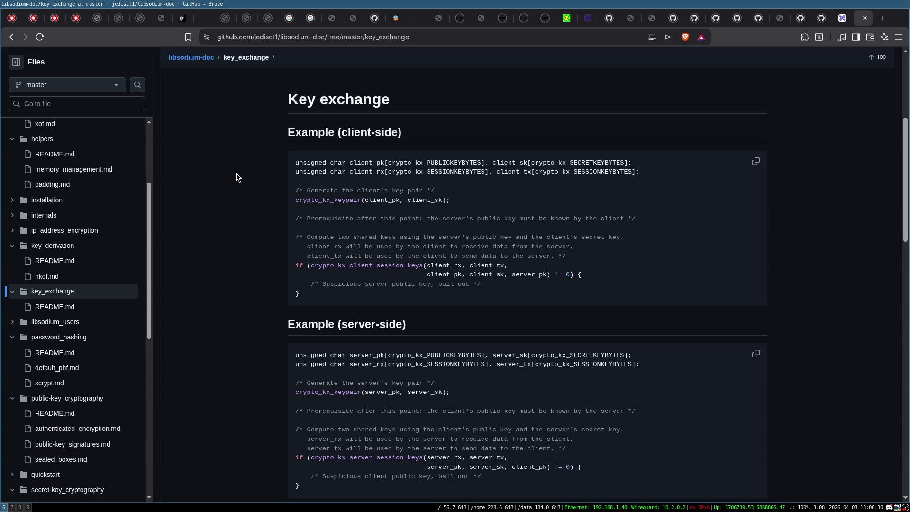
{"action": "scroll", "coordinate": [235, 174], "scroll_direction": "down", "scroll_amount": 2}
{"action": "scroll", "coordinate": [235, 173], "scroll_direction": "up", "scroll_amount": 2}
{"action": "scroll", "coordinate": [906, 180], "scroll_direction": "down", "scroll_amount": 1}
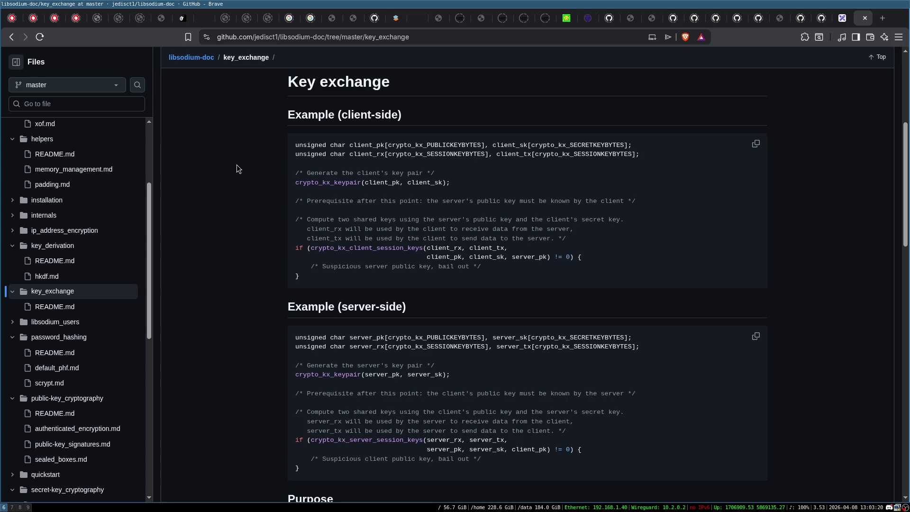
{"action": "left_click", "coordinate": [834, 22]}
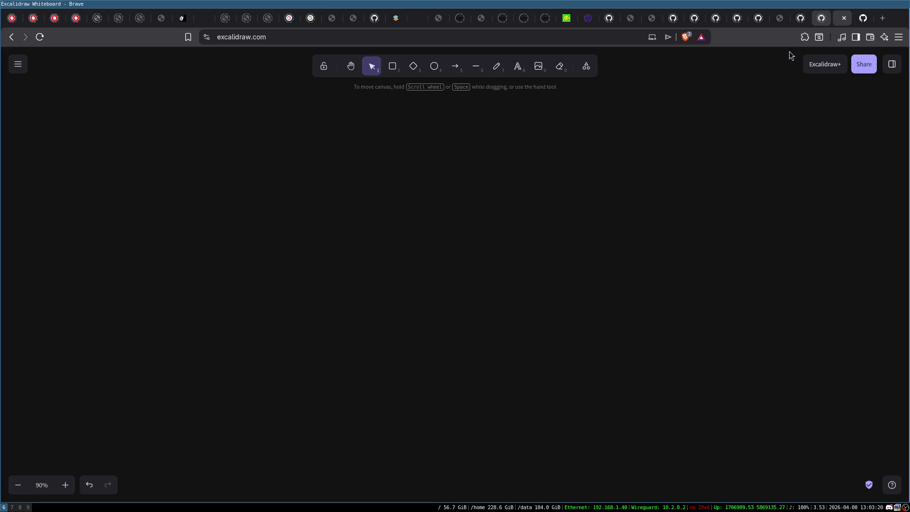
- Return to the libsodium-doc key_exchange README tab with Ctrl+Tab
{"action": "key", "text": "ctrl+Tab"}
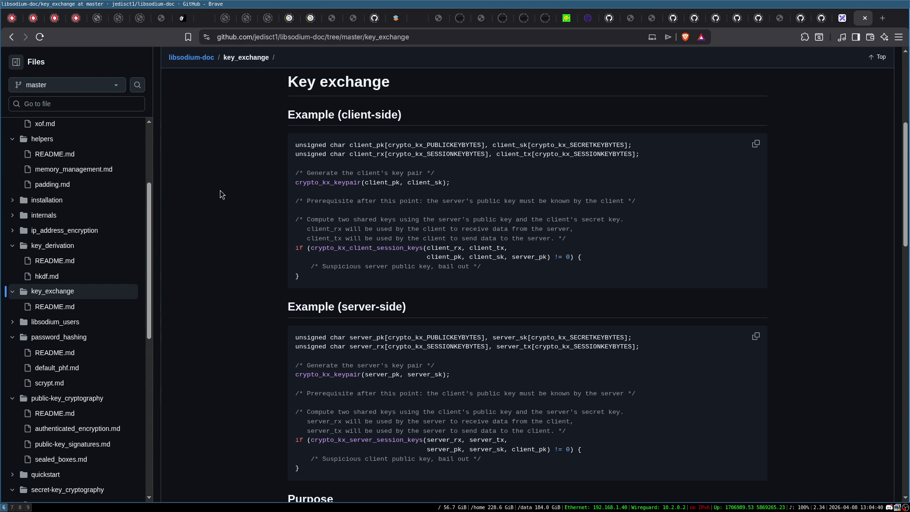
- Back on the cyberdeck image results, swap the old preview for the 'Finished my new CyberDeck' reddit image
{"action": "key", "text": "ctrl+Tab"}
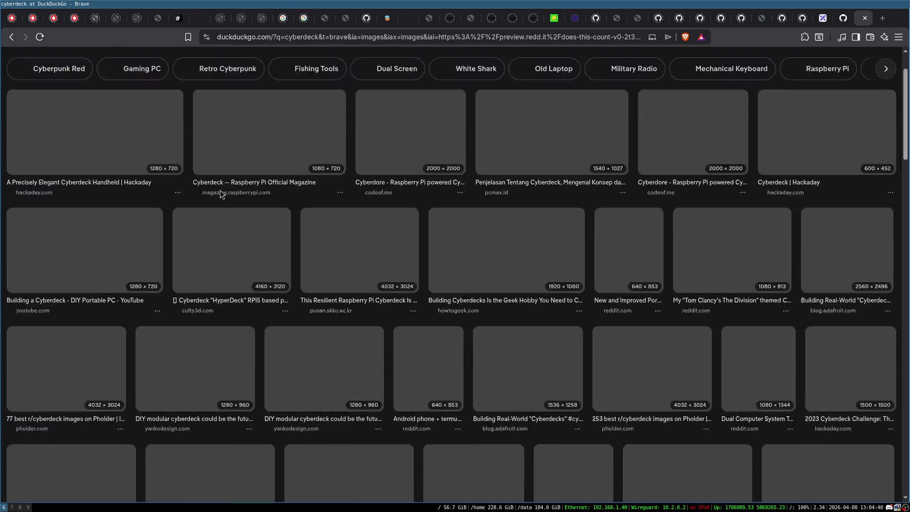
{"action": "key", "text": "Escape"}
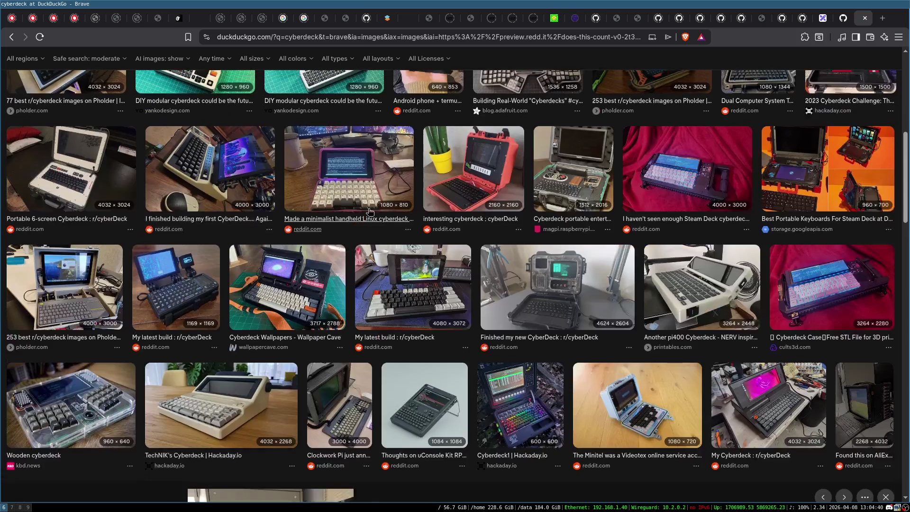
{"action": "scroll", "coordinate": [479, 222], "scroll_direction": "up", "scroll_amount": 5}
{"action": "scroll", "coordinate": [571, 406], "scroll_direction": "down", "scroll_amount": 3}
{"action": "left_click", "coordinate": [550, 332]}
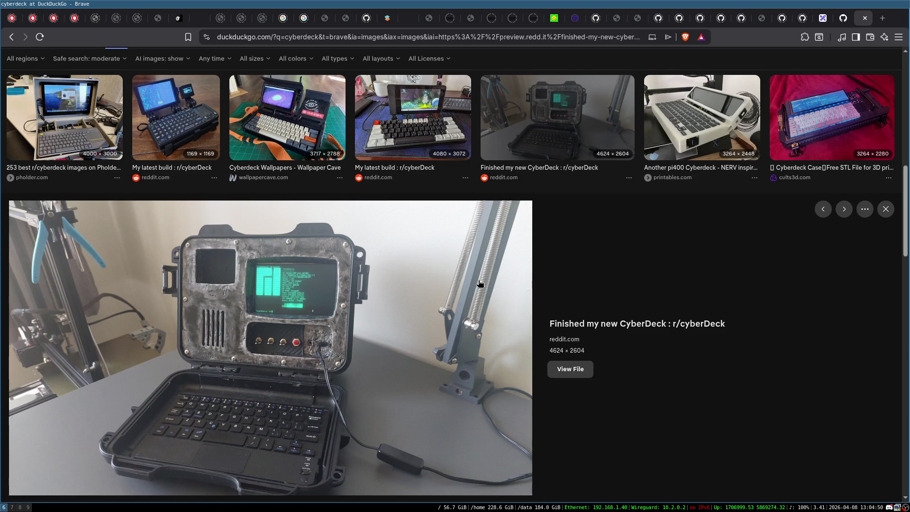
{"action": "scroll", "coordinate": [441, 284], "scroll_direction": "down", "scroll_amount": 1}
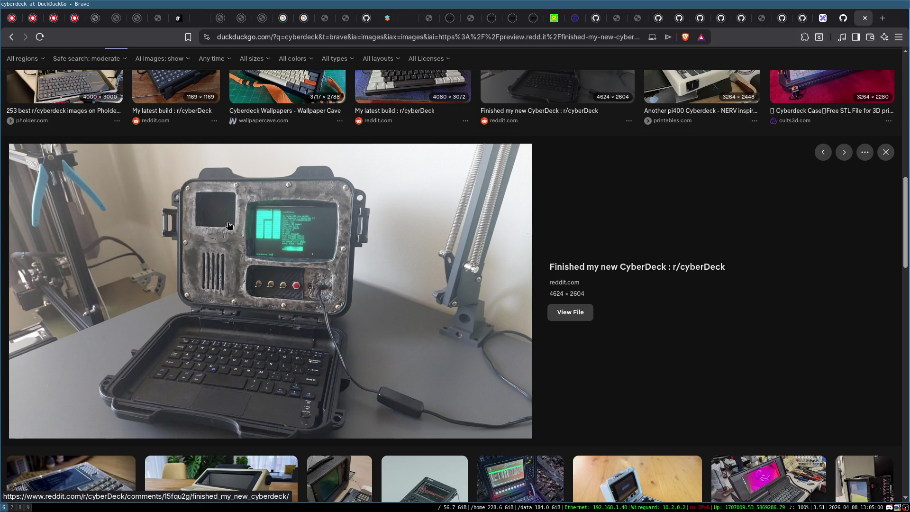
{"action": "scroll", "coordinate": [279, 285], "scroll_direction": "down", "scroll_amount": 3}
{"action": "scroll", "coordinate": [279, 285], "scroll_direction": "down", "scroll_amount": 5}
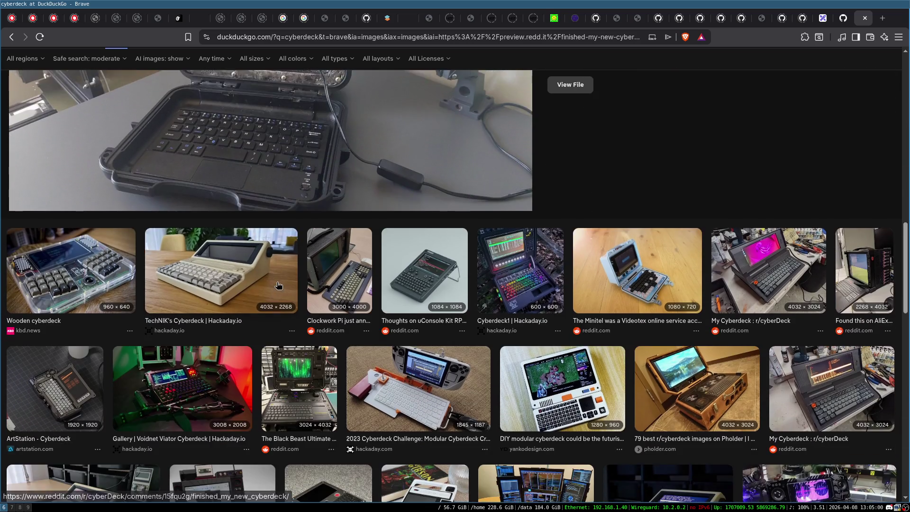
{"action": "scroll", "coordinate": [299, 303], "scroll_direction": "up", "scroll_amount": 1}
{"action": "scroll", "coordinate": [299, 303], "scroll_direction": "up", "scroll_amount": 5}
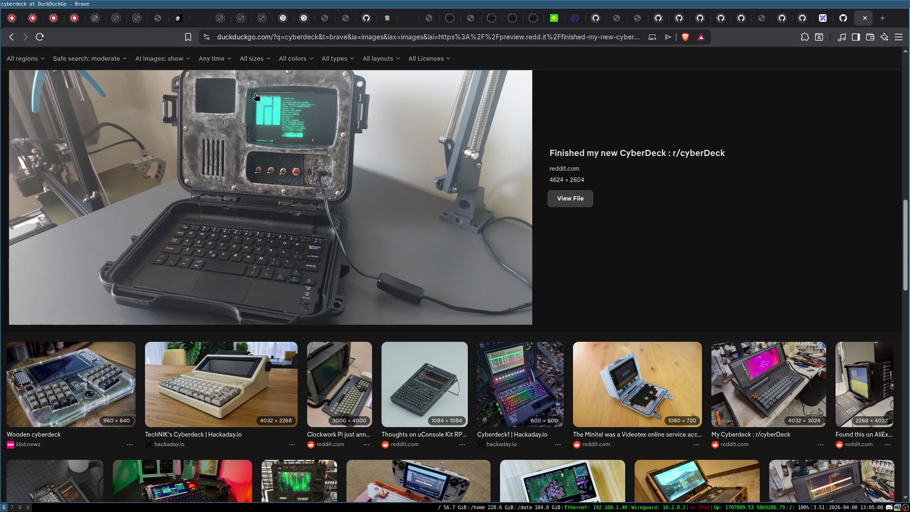
{"action": "scroll", "coordinate": [308, 228], "scroll_direction": "down", "scroll_amount": 5}
{"action": "scroll", "coordinate": [311, 229], "scroll_direction": "down", "scroll_amount": 2}
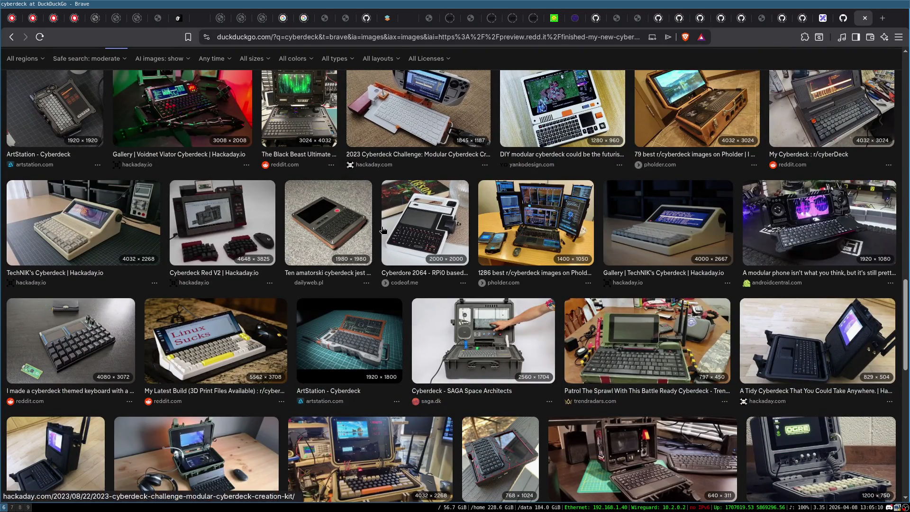
{"action": "scroll", "coordinate": [440, 223], "scroll_direction": "down", "scroll_amount": 2}
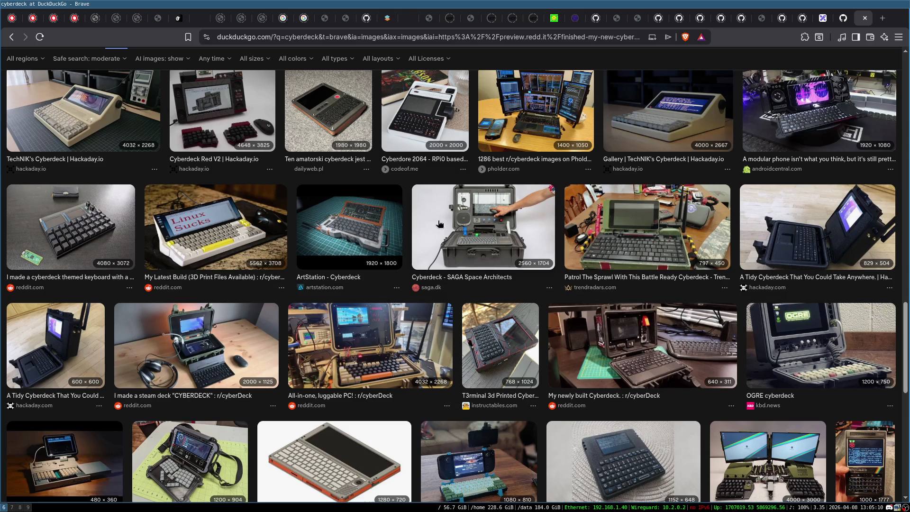
{"action": "scroll", "coordinate": [499, 230], "scroll_direction": "down", "scroll_amount": 2}
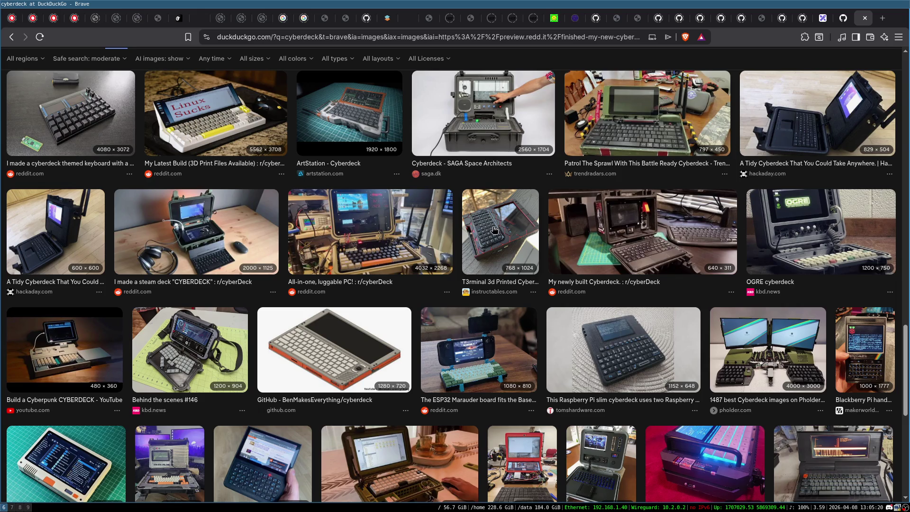
{"action": "scroll", "coordinate": [500, 230], "scroll_direction": "down", "scroll_amount": 4}
{"action": "scroll", "coordinate": [470, 252], "scroll_direction": "down", "scroll_amount": 5}
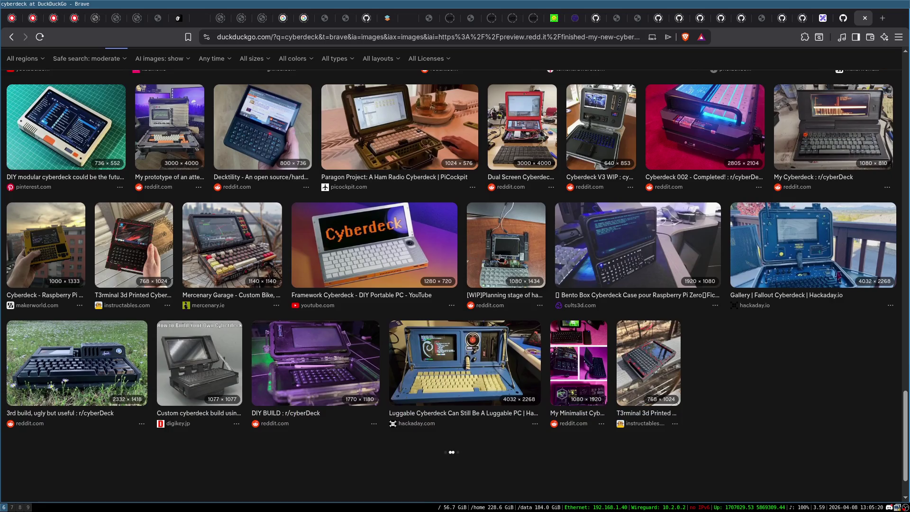
{"action": "scroll", "coordinate": [445, 307], "scroll_direction": "down", "scroll_amount": 2}
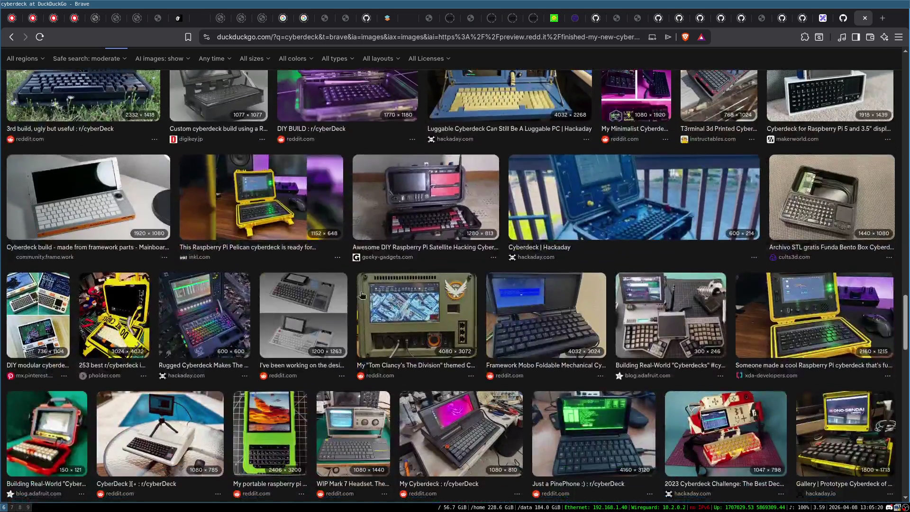
{"action": "scroll", "coordinate": [374, 331], "scroll_direction": "up", "scroll_amount": 2}
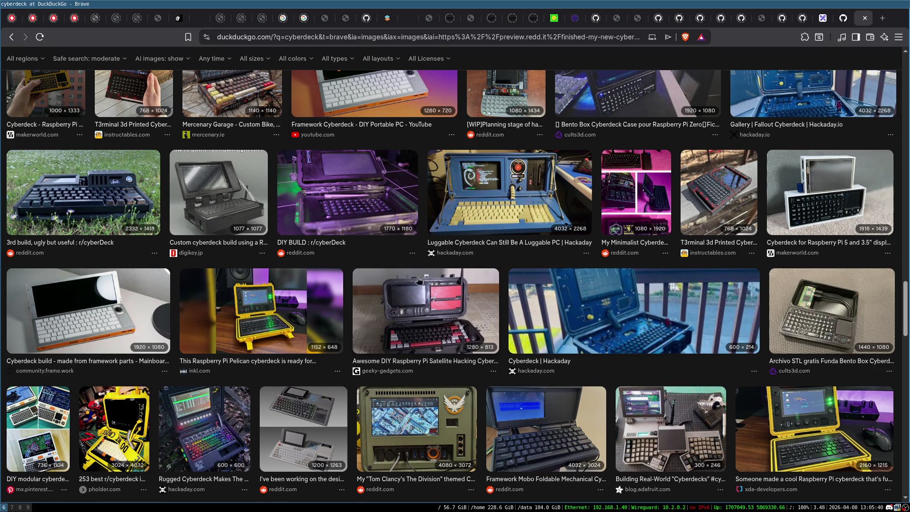
{"action": "scroll", "coordinate": [463, 290], "scroll_direction": "down", "scroll_amount": 7}
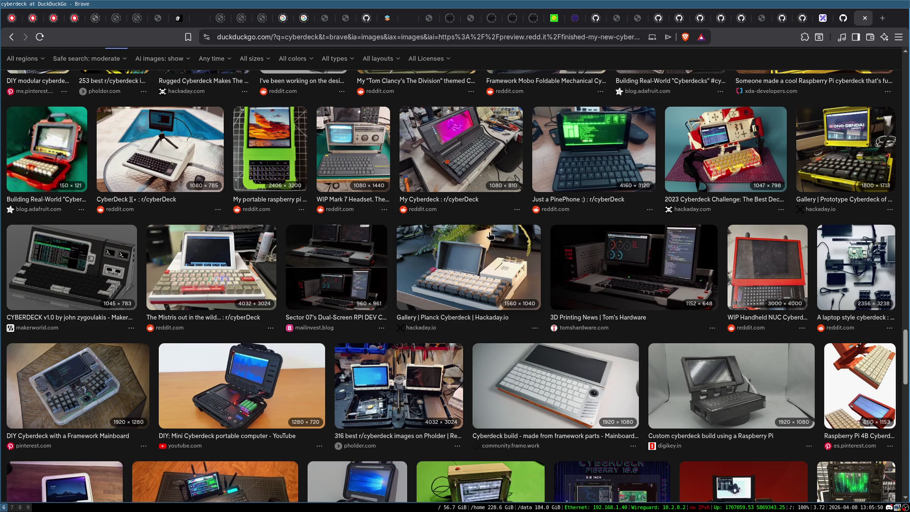
{"action": "scroll", "coordinate": [326, 226], "scroll_direction": "down", "scroll_amount": 1}
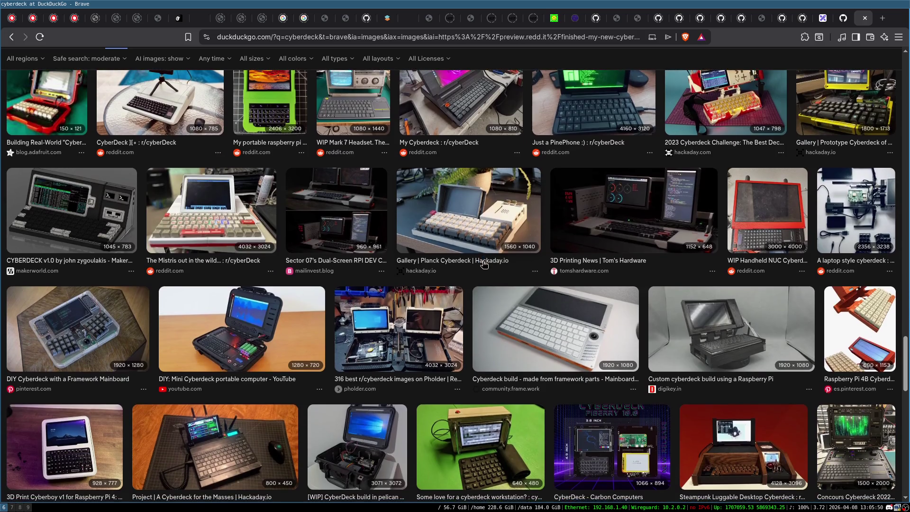
{"action": "scroll", "coordinate": [326, 227], "scroll_direction": "down", "scroll_amount": 1}
{"action": "scroll", "coordinate": [326, 227], "scroll_direction": "down", "scroll_amount": 1}
{"action": "scroll", "coordinate": [326, 226], "scroll_direction": "down", "scroll_amount": 1}
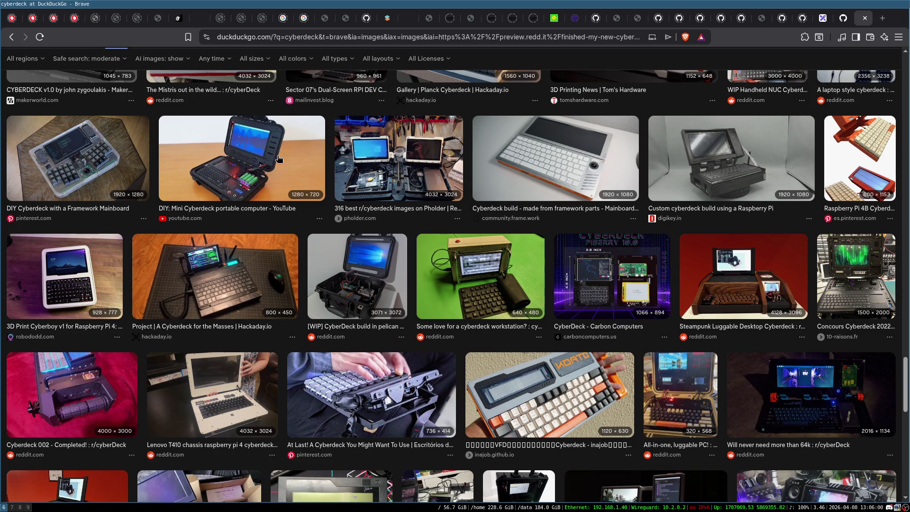
{"action": "scroll", "coordinate": [426, 214], "scroll_direction": "up", "scroll_amount": 1}
{"action": "scroll", "coordinate": [458, 237], "scroll_direction": "up", "scroll_amount": 1}
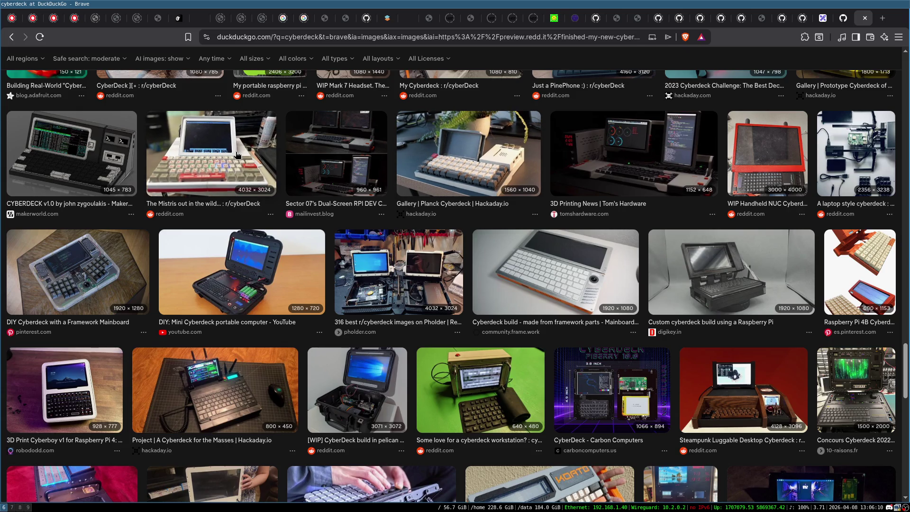
{"action": "scroll", "coordinate": [293, 214], "scroll_direction": "down", "scroll_amount": 5}
{"action": "scroll", "coordinate": [299, 237], "scroll_direction": "down", "scroll_amount": 6}
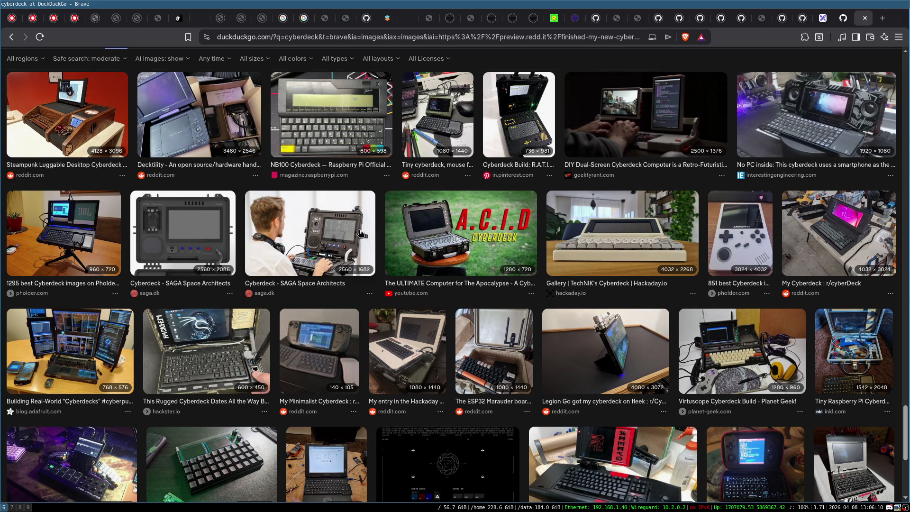
{"action": "scroll", "coordinate": [362, 235], "scroll_direction": "down", "scroll_amount": 4}
{"action": "scroll", "coordinate": [362, 243], "scroll_direction": "down", "scroll_amount": 2}
{"action": "scroll", "coordinate": [360, 244], "scroll_direction": "down", "scroll_amount": 1}
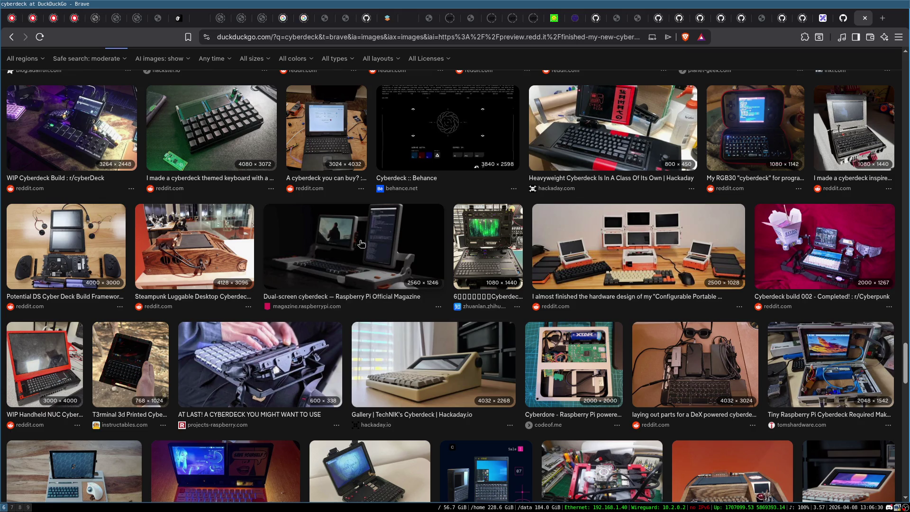
{"action": "scroll", "coordinate": [361, 244], "scroll_direction": "down", "scroll_amount": 5}
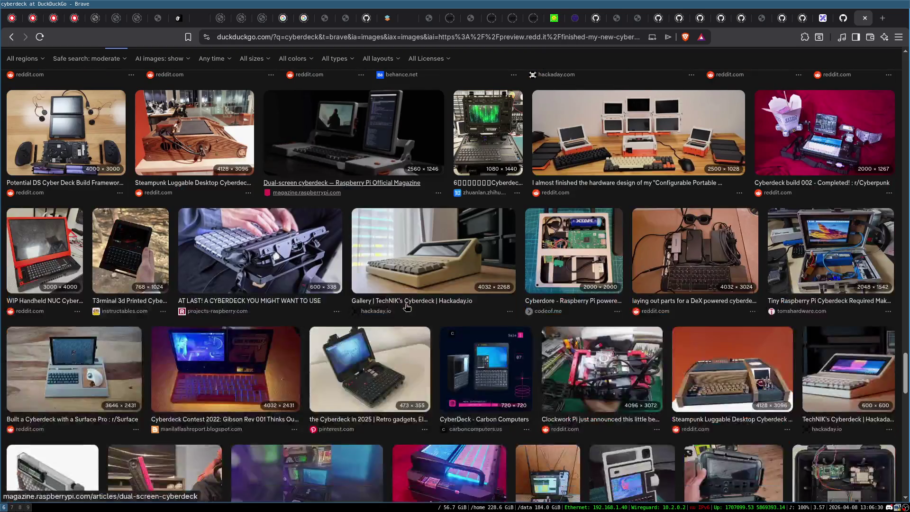
{"action": "scroll", "coordinate": [418, 303], "scroll_direction": "down", "scroll_amount": 4}
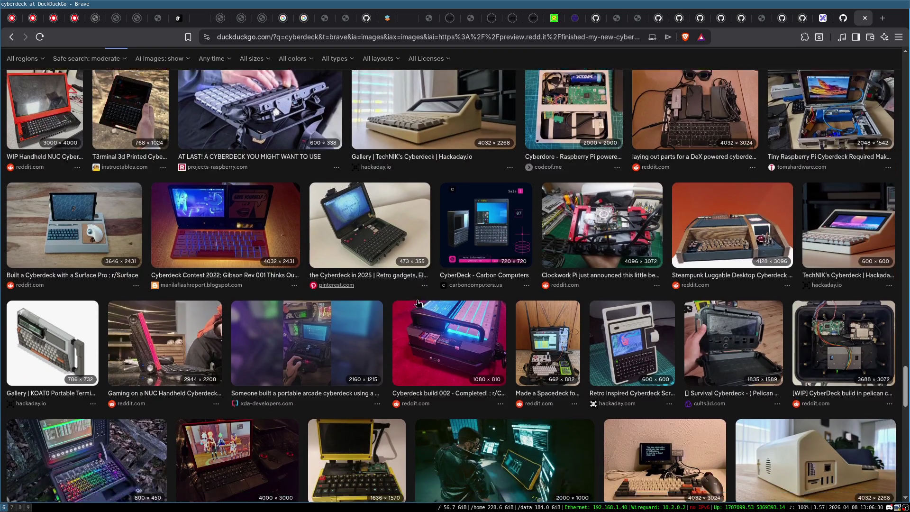
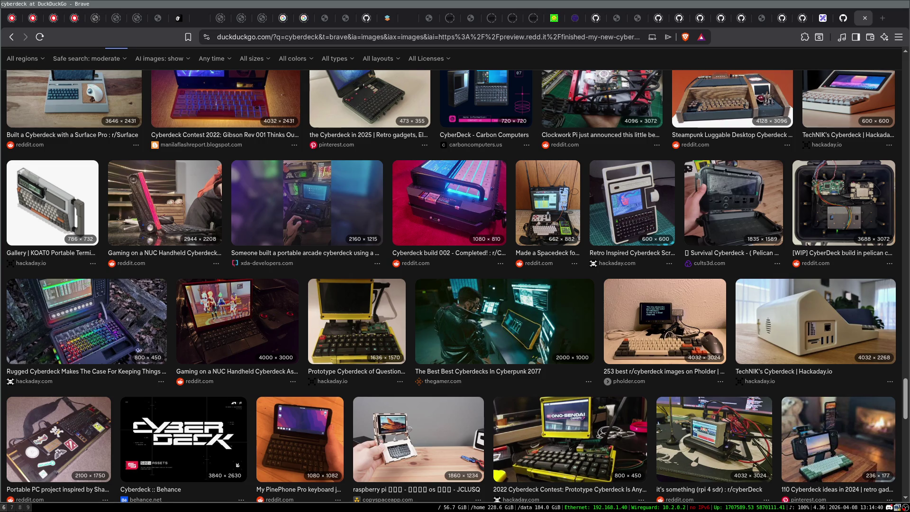
- Close the active DuckDuckGo 'cyberdeck' image search tab
{"action": "left_click", "coordinate": [865, 19]}
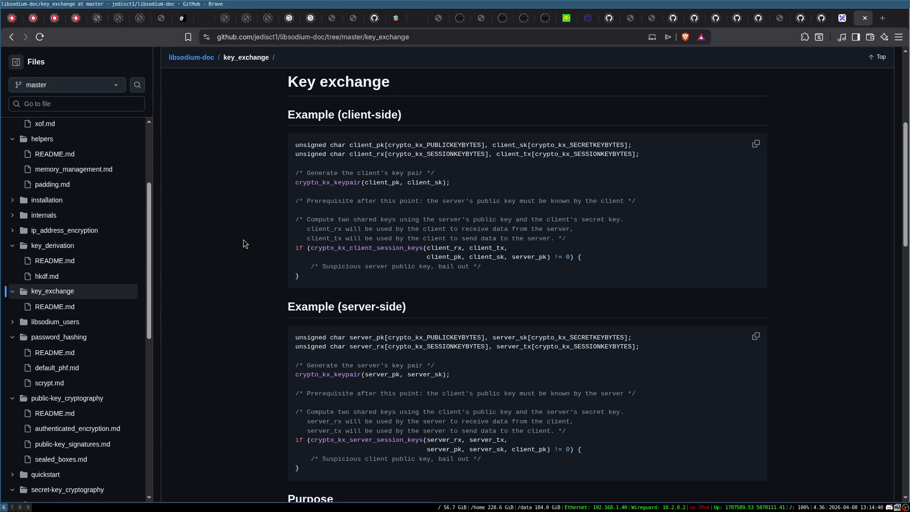
- Scroll through the key_exchange README's client-side and server-side examples
{"action": "scroll", "coordinate": [907, 171], "scroll_direction": "down", "scroll_amount": 1}
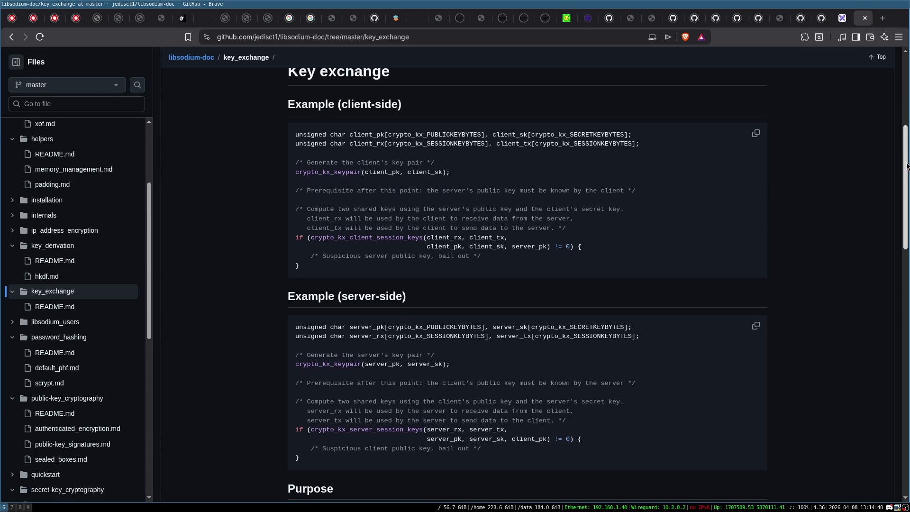
{"action": "left_click_drag", "start_coordinate": [906, 171], "coordinate": [906, 176]}
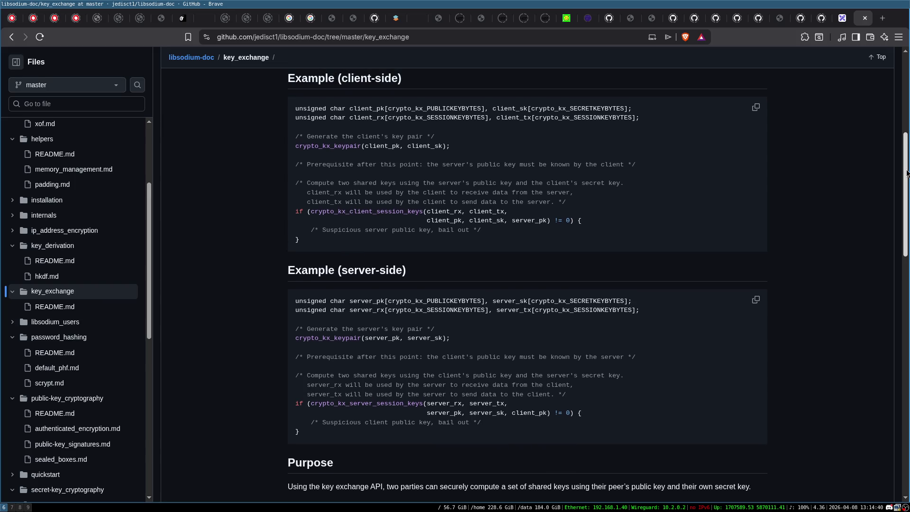
{"action": "left_click_drag", "start_coordinate": [906, 173], "coordinate": [906, 173]}
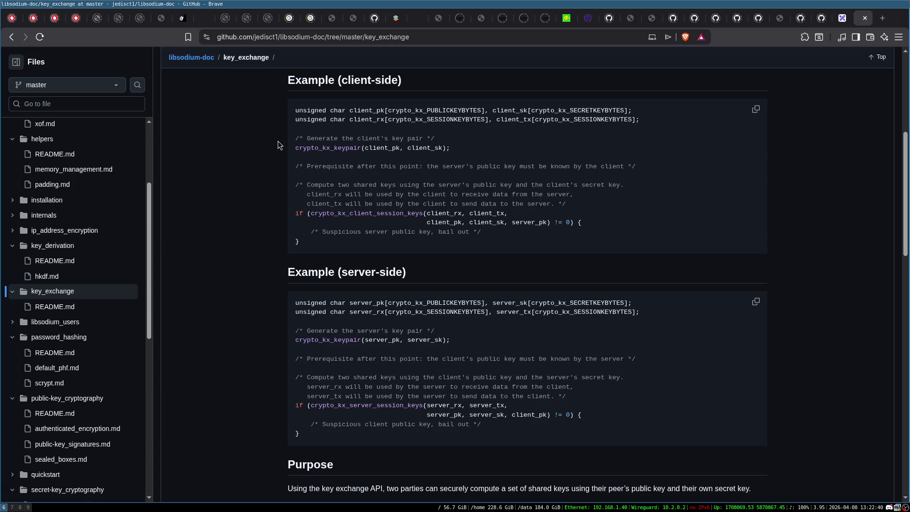
- Search for 'silicon valley' in a new tab
{"action": "key", "text": "ctrl+t"}
{"action": "type", "text": "silicon "}
{"action": "type", "text": "valley"}
{"action": "key", "text": "Return"}
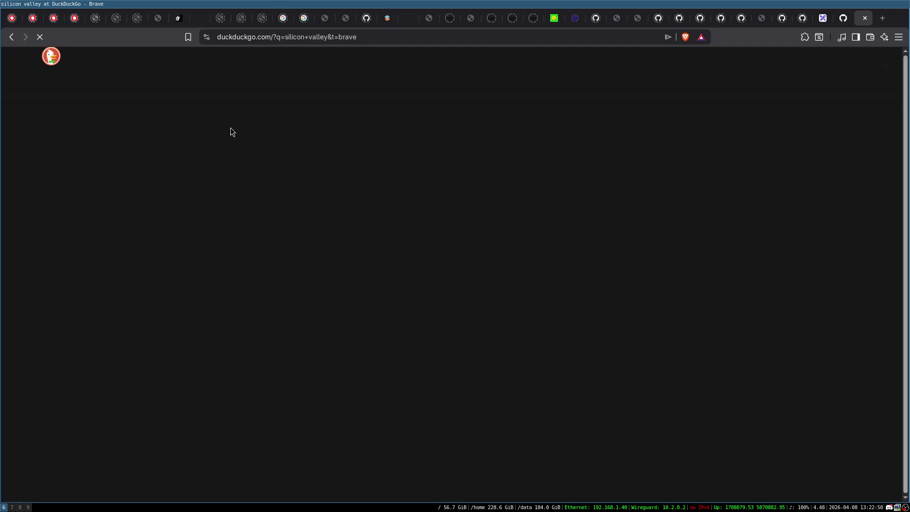
- Refine the search to 'silicon valley tv show' and open the Silicon Valley (TV series) Wikipedia article
{"action": "left_click", "coordinate": [159, 70]}
{"action": "type", "text": "tv show"}
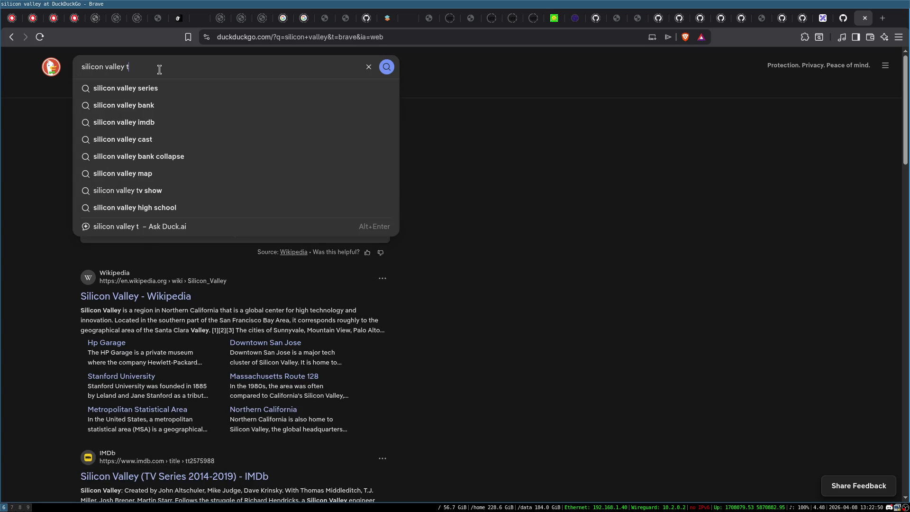
{"action": "key", "text": "Return"}
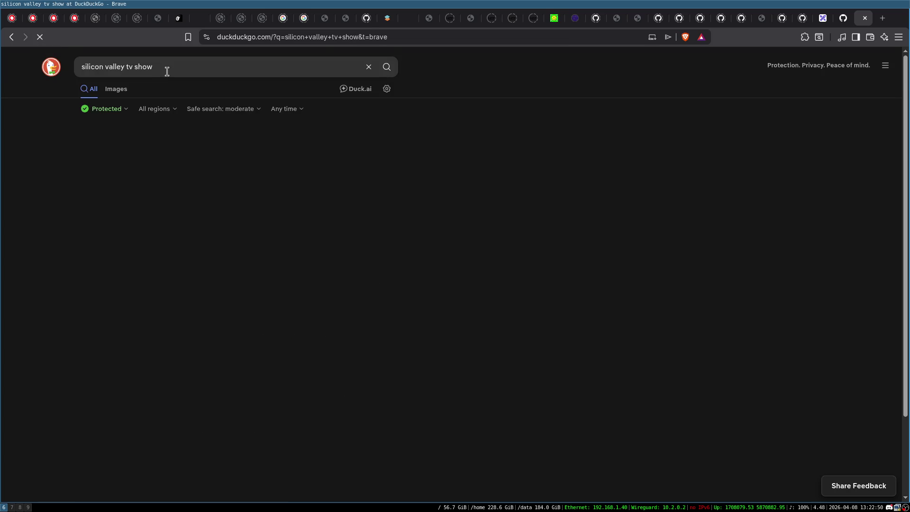
{"action": "left_click", "coordinate": [193, 271]}
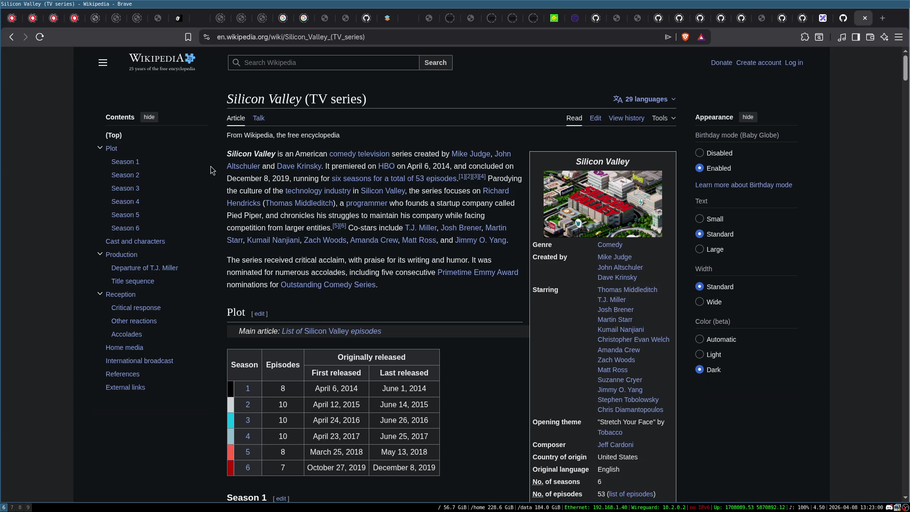
- Skim the Silicon Valley (TV series) article and its season table, returning to the top
{"action": "scroll", "coordinate": [464, 250], "scroll_direction": "down", "scroll_amount": 3}
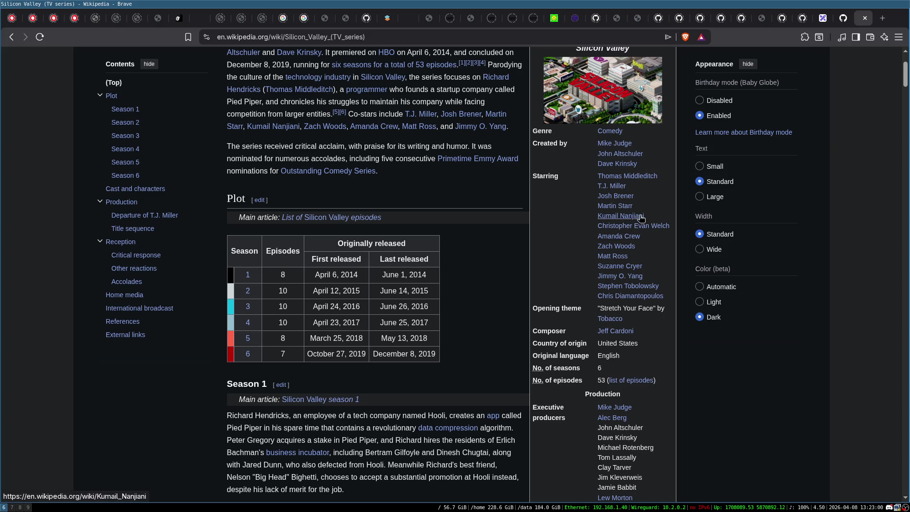
{"action": "mouse_move", "coordinate": [635, 217]}
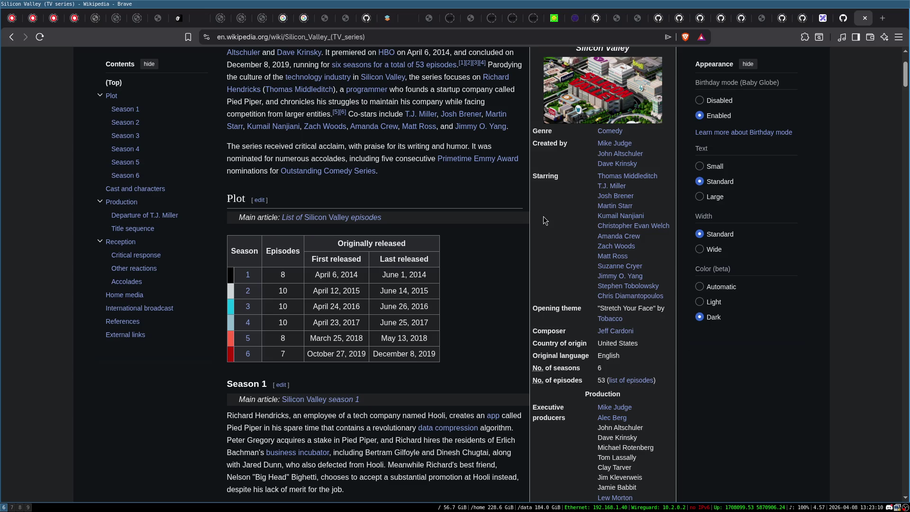
{"action": "scroll", "coordinate": [543, 217], "scroll_direction": "down", "scroll_amount": 2}
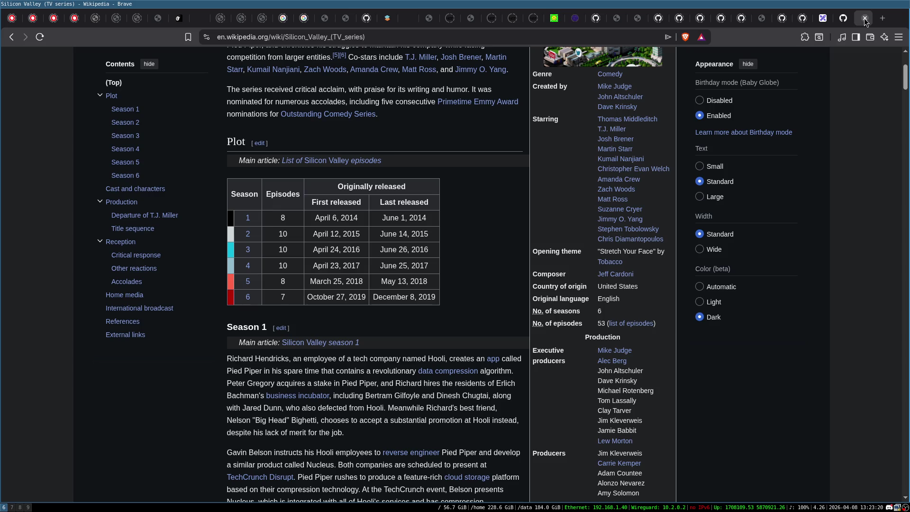
{"action": "scroll", "coordinate": [475, 239], "scroll_direction": "up", "scroll_amount": 3}
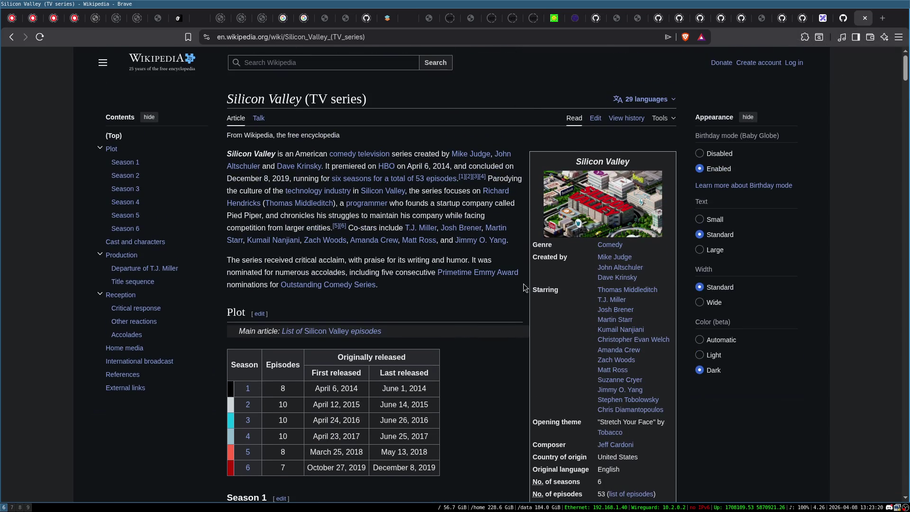
{"action": "left_click", "coordinate": [501, 37]}
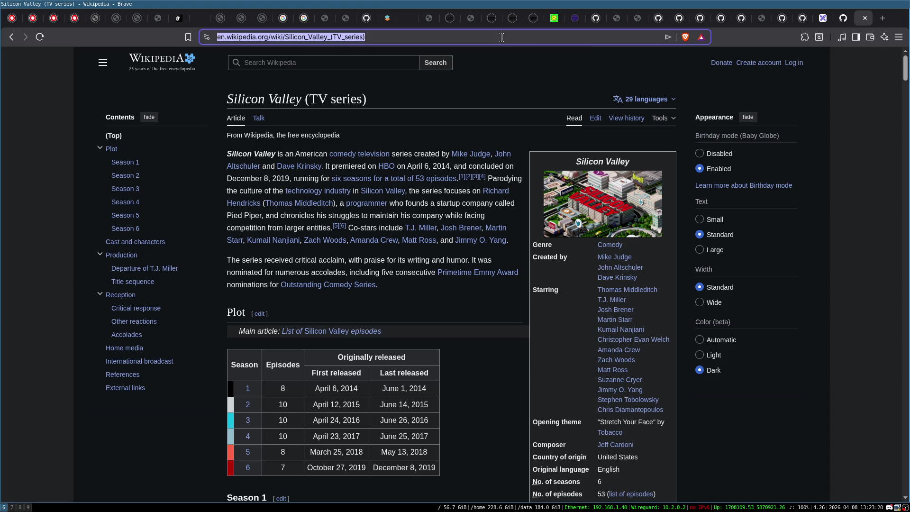
- Search for 'nightsleeper tv show' from the address bar
{"action": "type", "text": "n"}
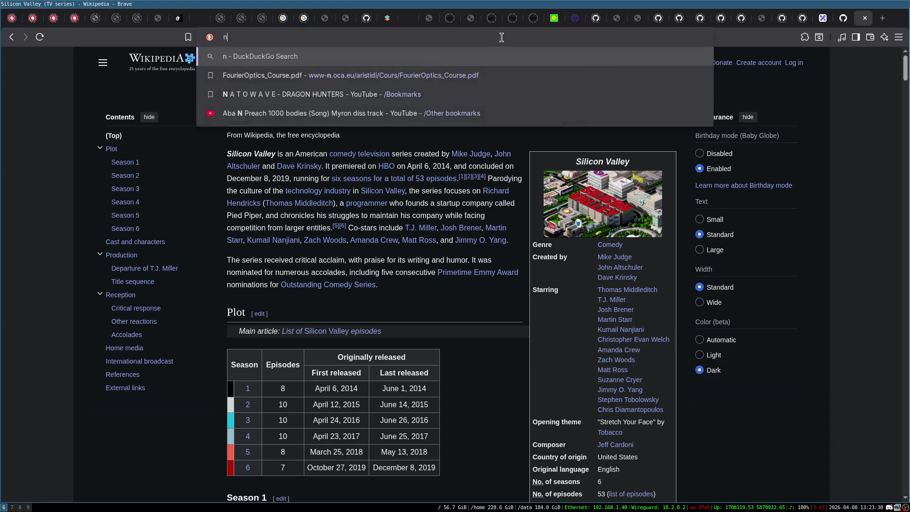
{"action": "type", "text": "ightsle"}
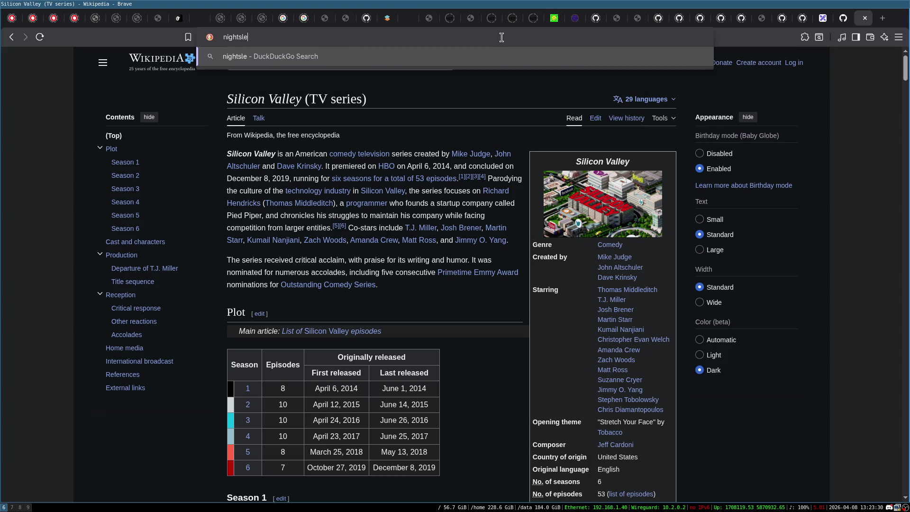
{"action": "type", "text": "eper"}
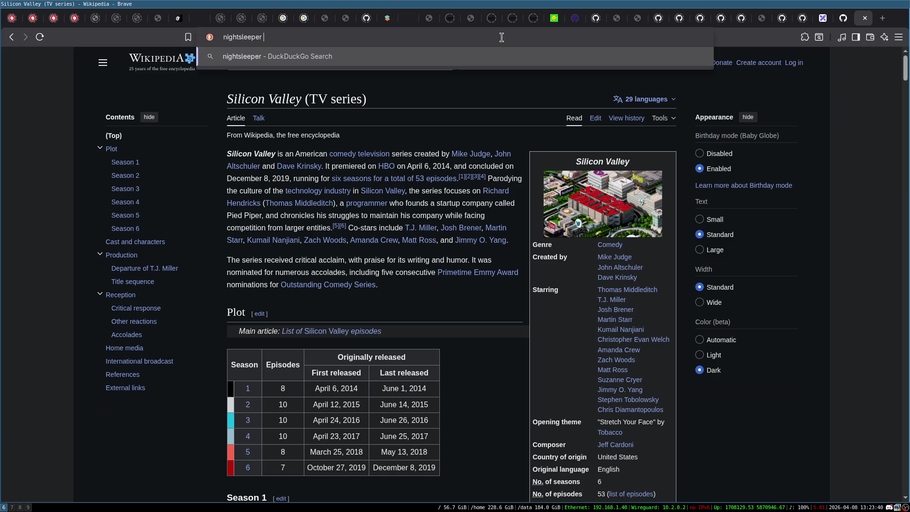
{"action": "type", "text": "tv show"}
{"action": "key", "text": "Return"}
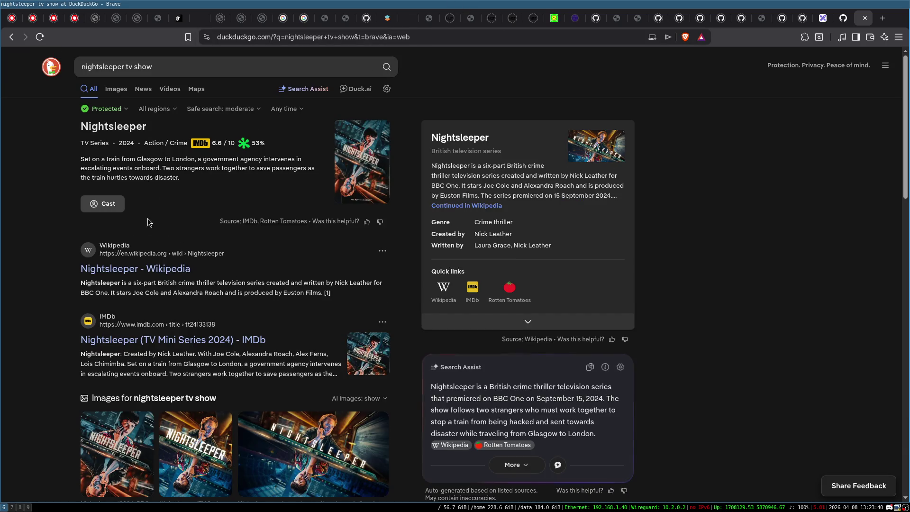
- Browse the Nightsleeper (2024) IMDb title page, then return to the search results
{"action": "left_click", "coordinate": [114, 126]}
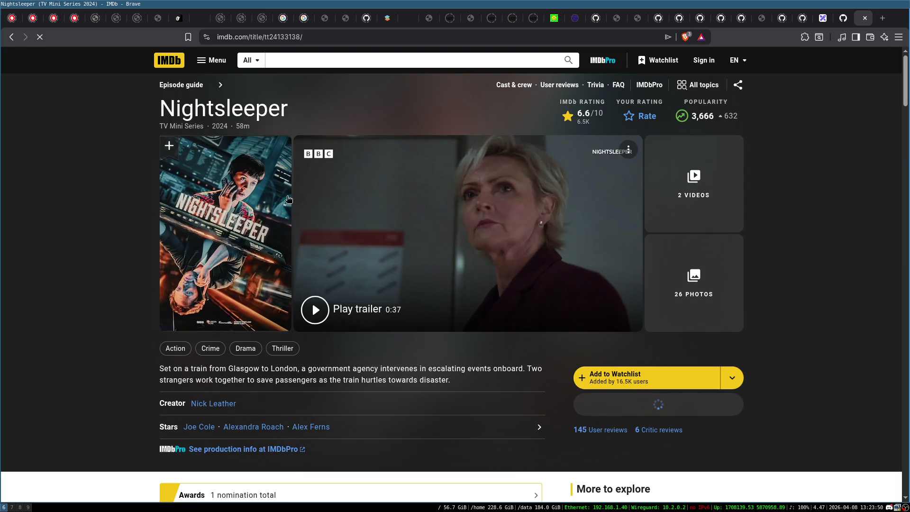
{"action": "scroll", "coordinate": [104, 221], "scroll_direction": "down", "scroll_amount": 2}
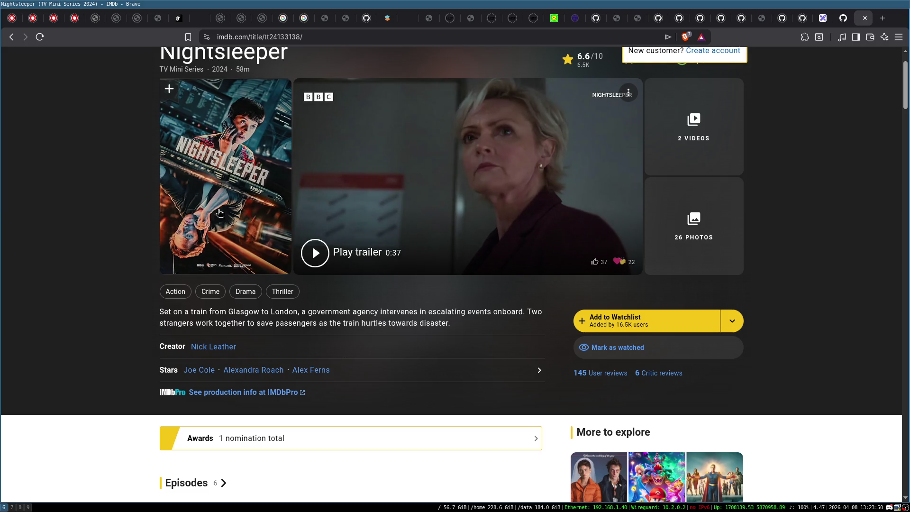
{"action": "scroll", "coordinate": [92, 204], "scroll_direction": "down", "scroll_amount": 3}
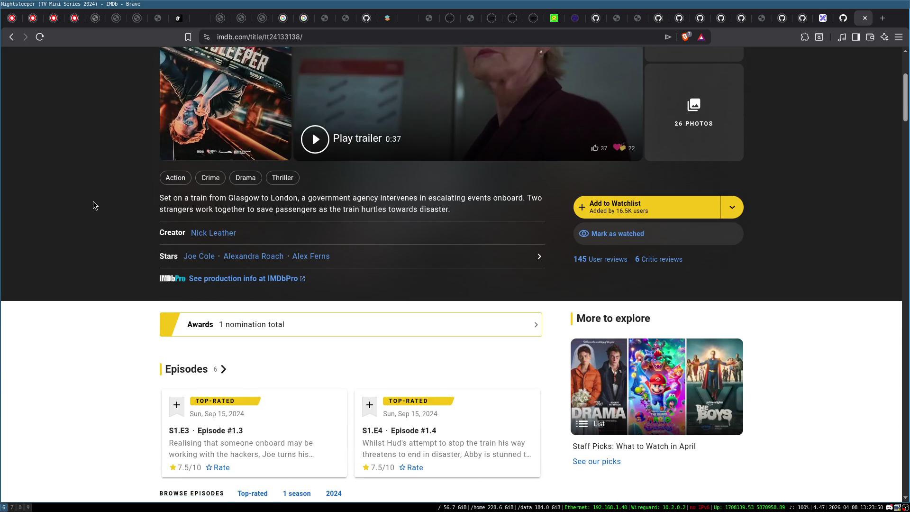
{"action": "scroll", "coordinate": [93, 205], "scroll_direction": "down", "scroll_amount": 6}
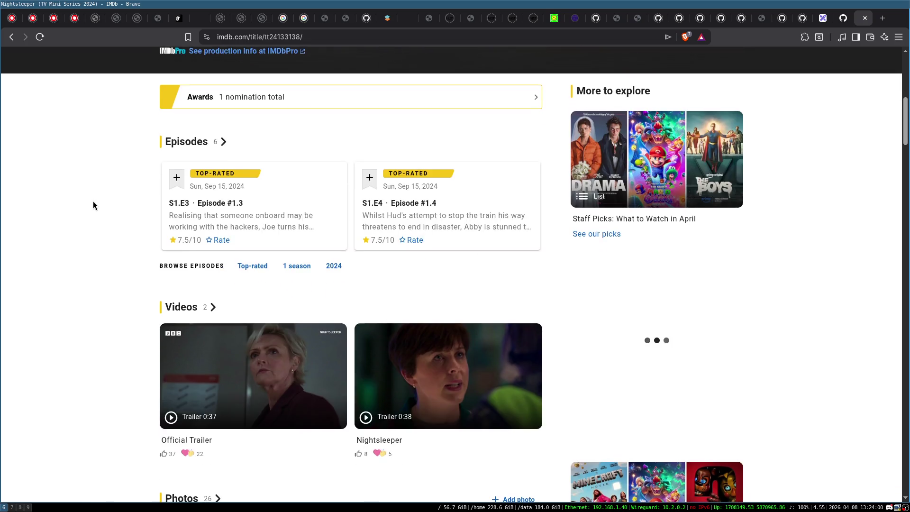
{"action": "scroll", "coordinate": [94, 206], "scroll_direction": "down", "scroll_amount": 5}
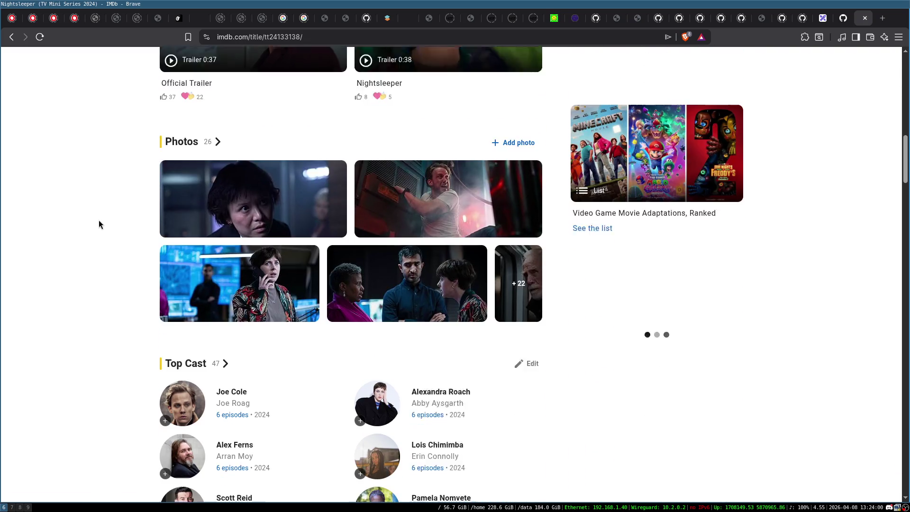
{"action": "scroll", "coordinate": [96, 164], "scroll_direction": "up", "scroll_amount": 14}
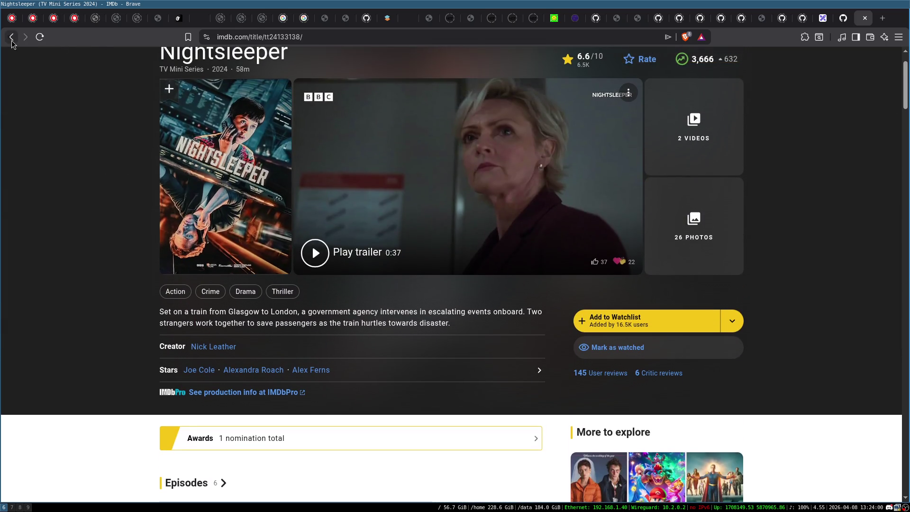
{"action": "left_click", "coordinate": [12, 38]}
{"action": "left_click", "coordinate": [172, 74]}
- Replace 'nightsleeper' with 'the undeclared war' in the search and open its IMDb page
{"action": "double_click", "coordinate": [109, 66]}
{"action": "type", "text": "the undeclar"}
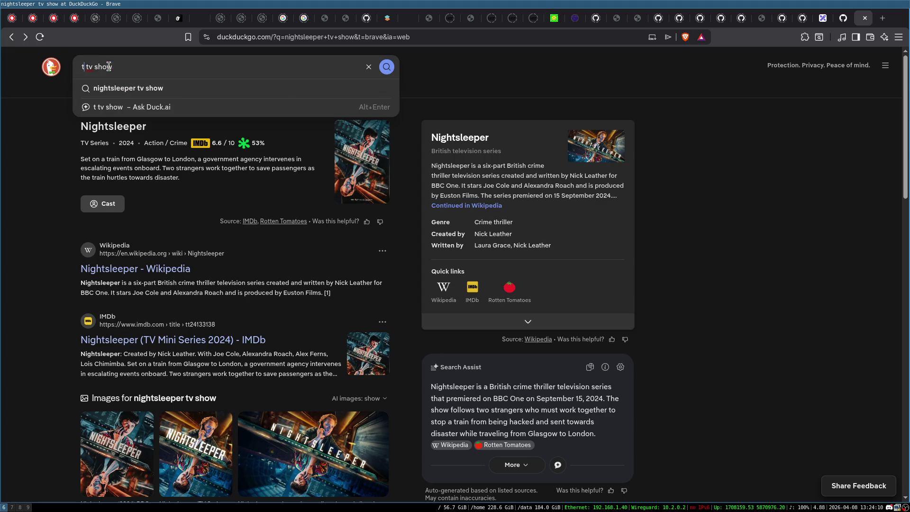
{"action": "type", "text": "ed war"}
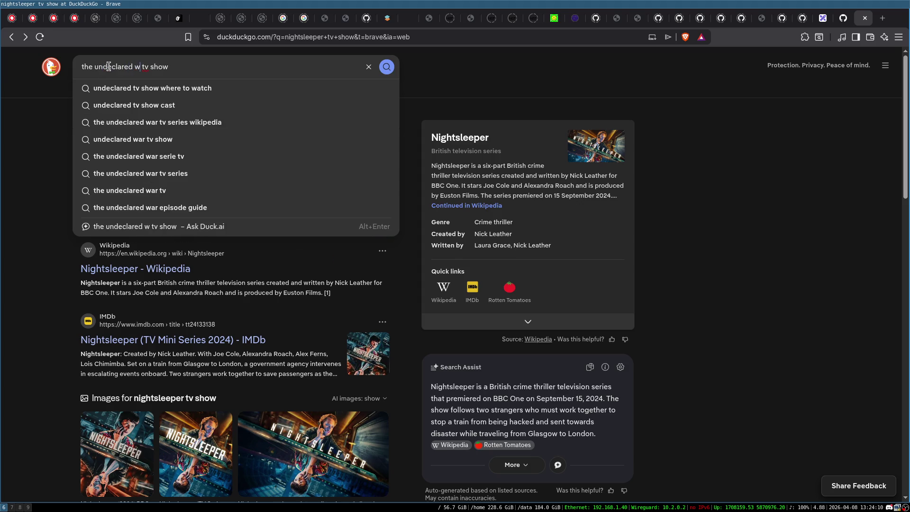
{"action": "key", "text": "Return"}
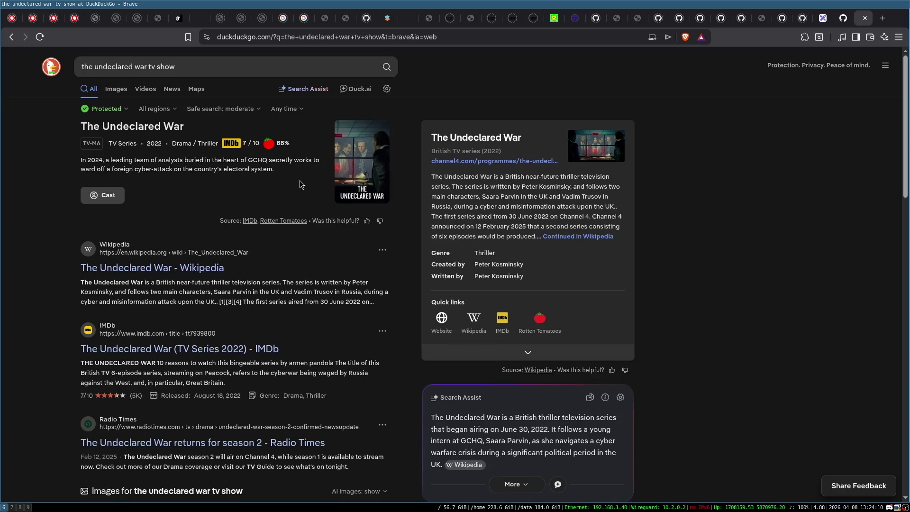
{"action": "left_click", "coordinate": [148, 129]}
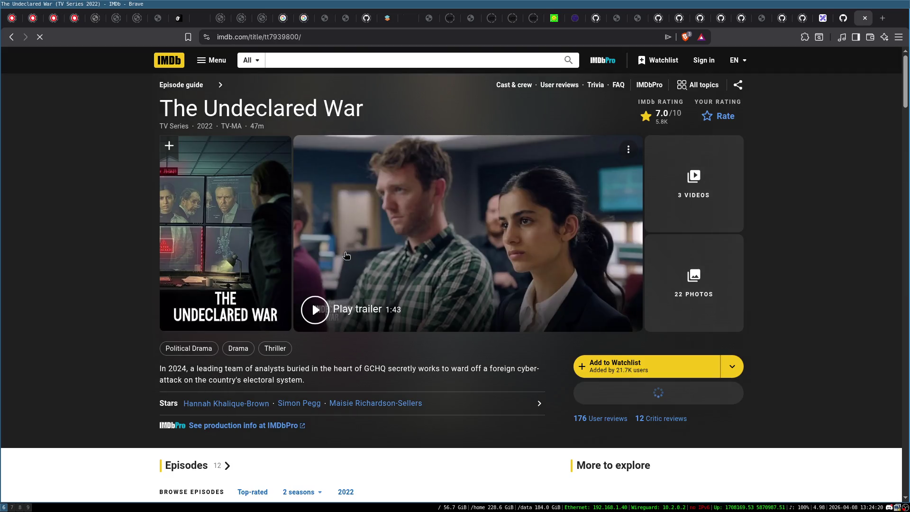
- Browse The Undeclared War IMDb page, go back, and close the DuckDuckGo results tab
{"action": "scroll", "coordinate": [136, 242], "scroll_direction": "down", "scroll_amount": 10}
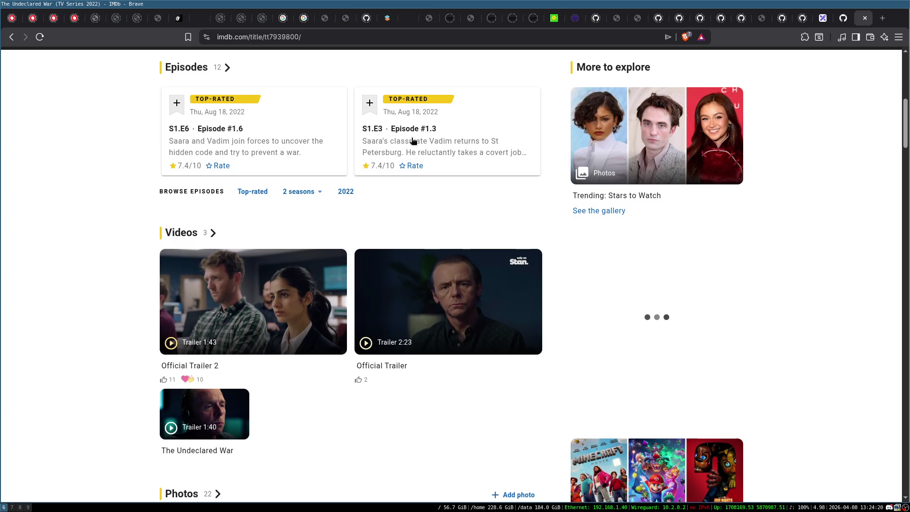
{"action": "scroll", "coordinate": [150, 239], "scroll_direction": "up", "scroll_amount": 4}
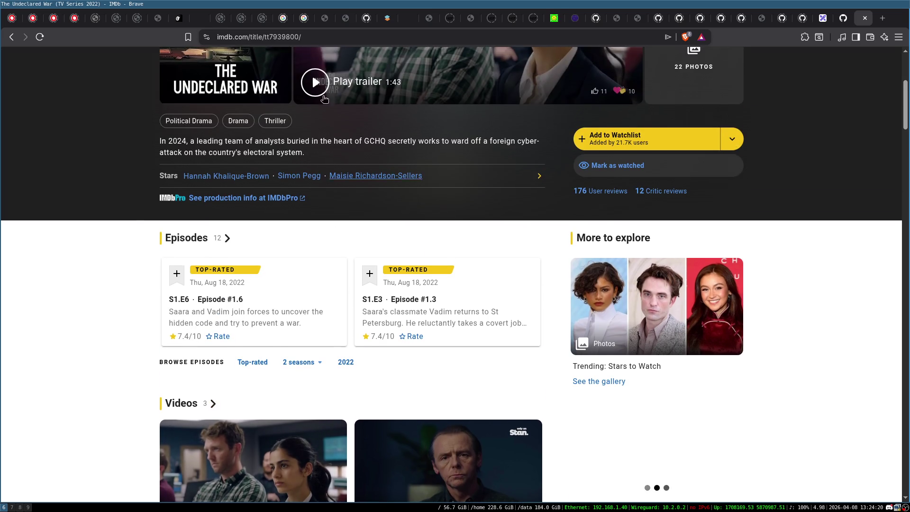
{"action": "scroll", "coordinate": [143, 189], "scroll_direction": "up", "scroll_amount": 1}
{"action": "scroll", "coordinate": [144, 185], "scroll_direction": "up", "scroll_amount": 3}
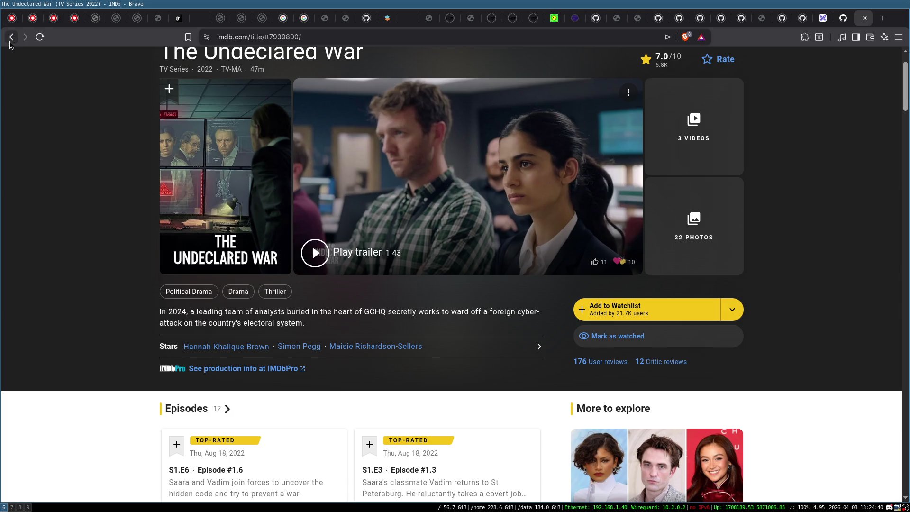
{"action": "scroll", "coordinate": [88, 197], "scroll_direction": "up", "scroll_amount": 3}
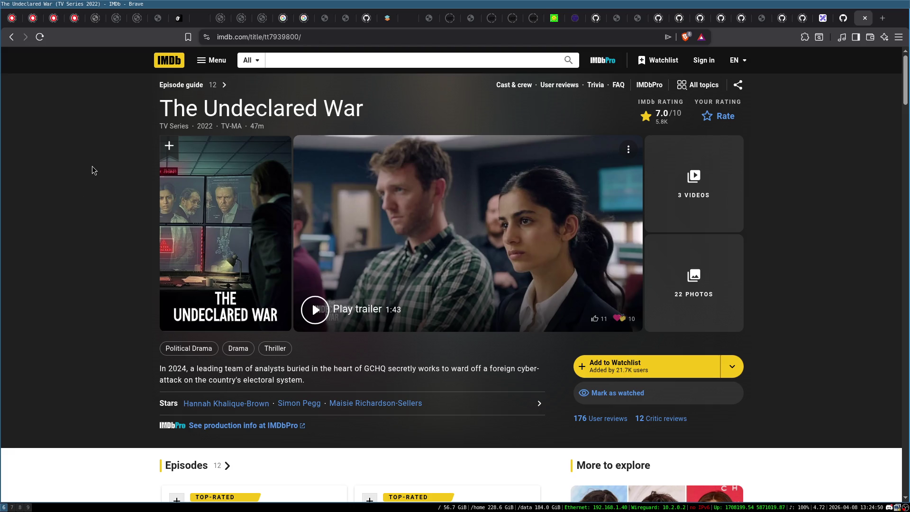
{"action": "left_click", "coordinate": [11, 37]}
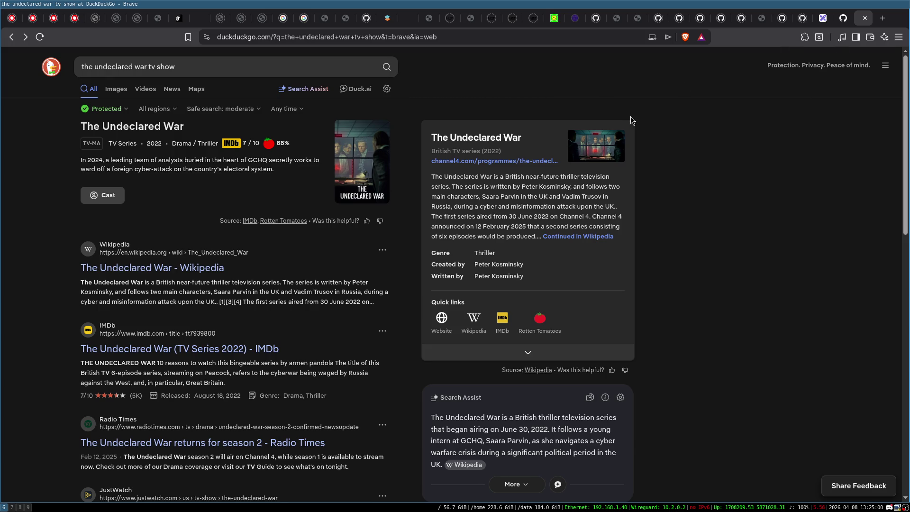
{"action": "left_click", "coordinate": [865, 18]}
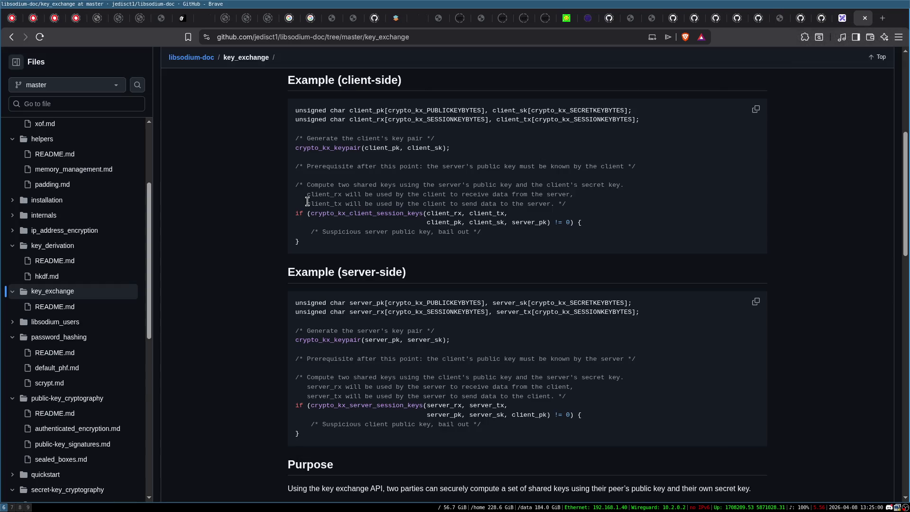